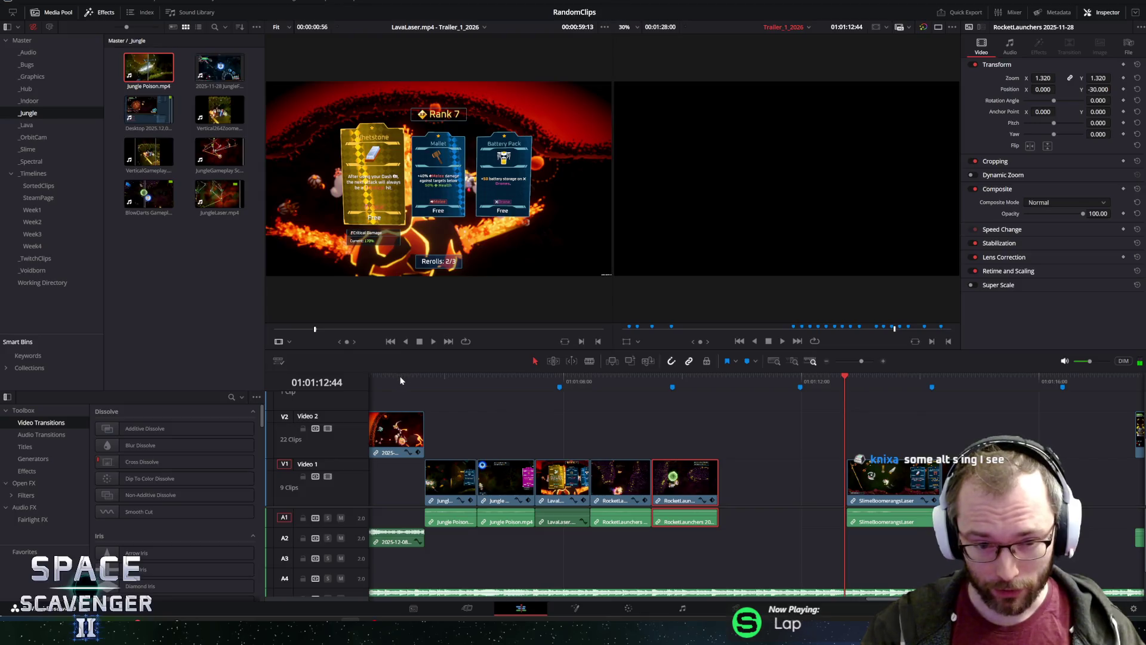
Play the trailer from about 01:01:02:32 to review the opening beats.
click(401, 380)
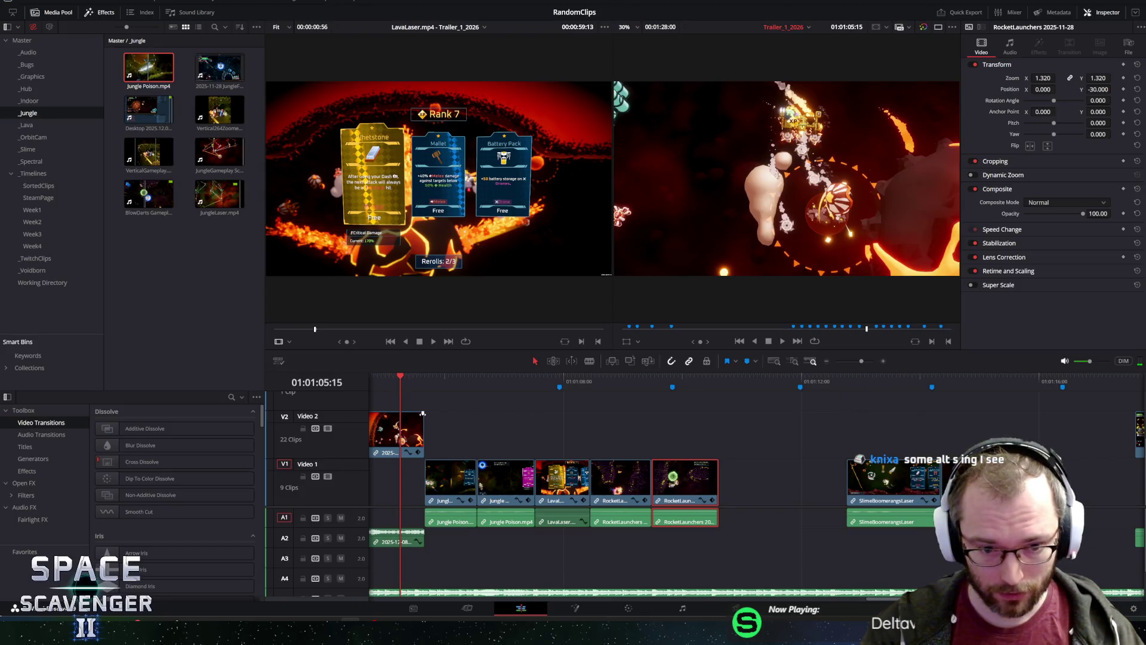
scroll(432, 480, left, 6)
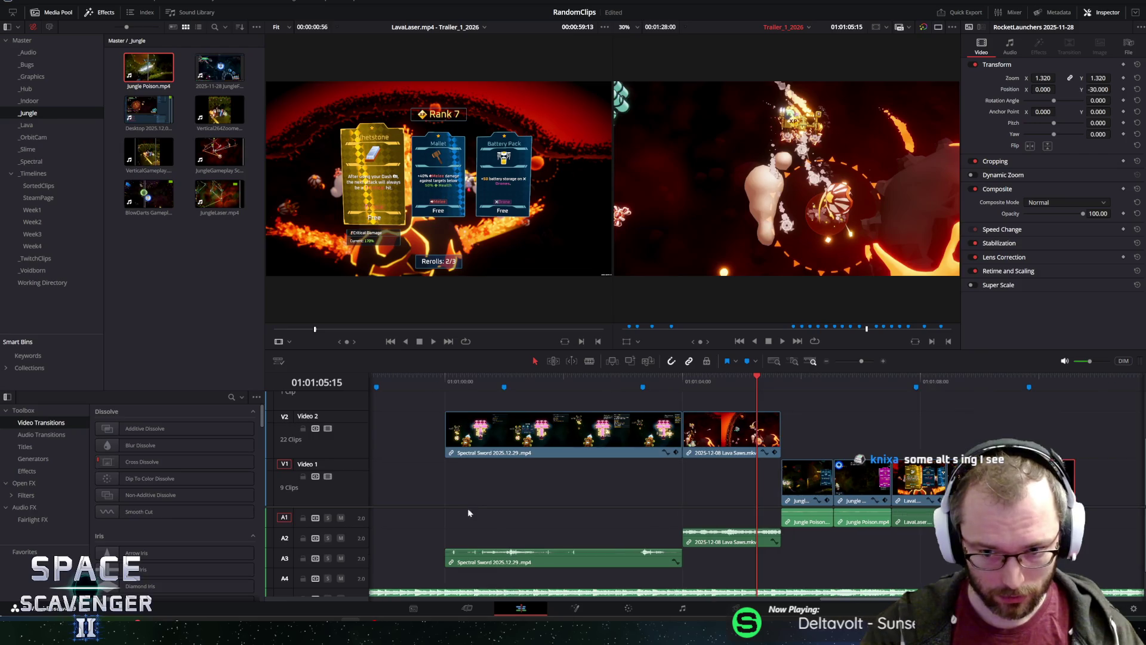
click(620, 381)
click(596, 380)
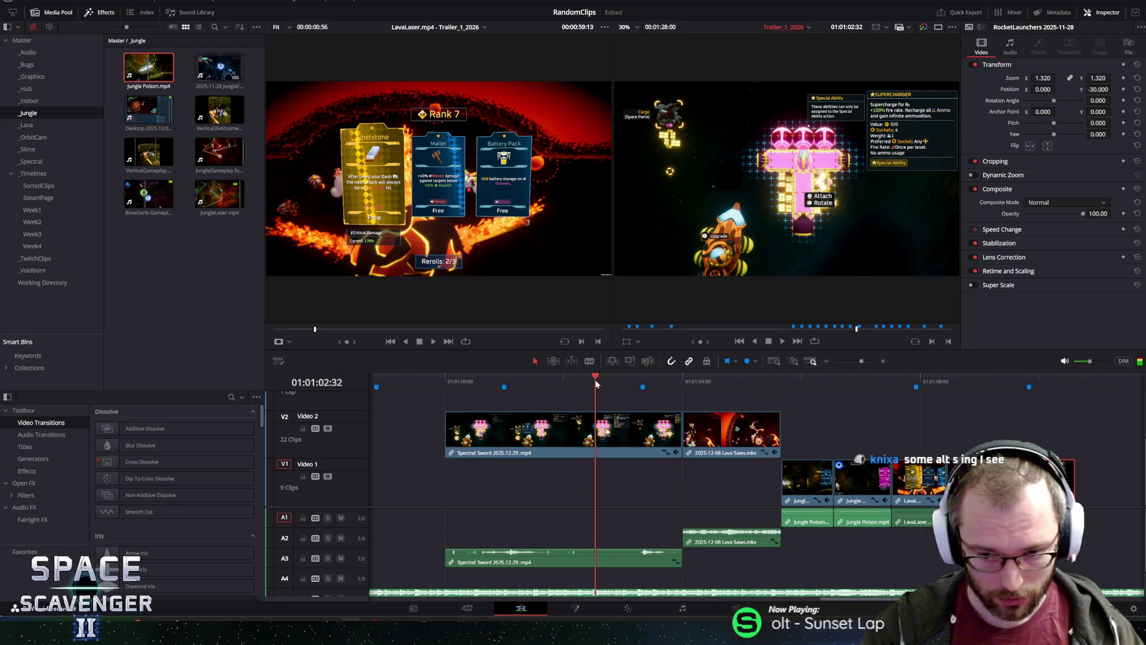
key(space)
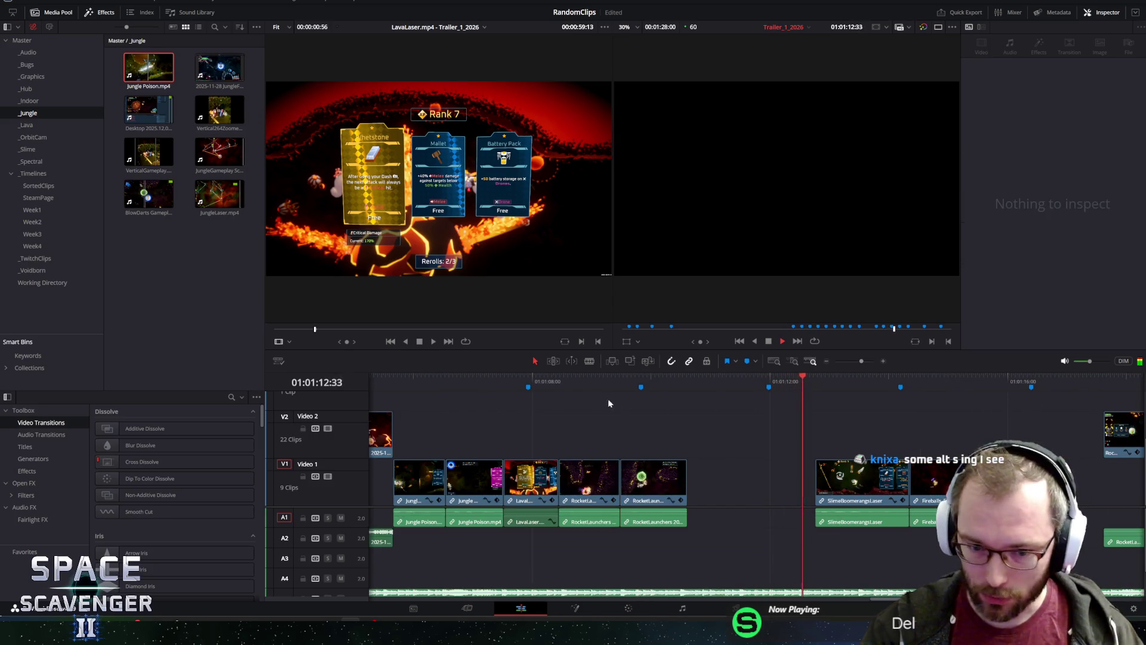
Replay the last beats, stop at 01:01:10:27, and trim the second RocketLaunchers clip to end there.
click(632, 382)
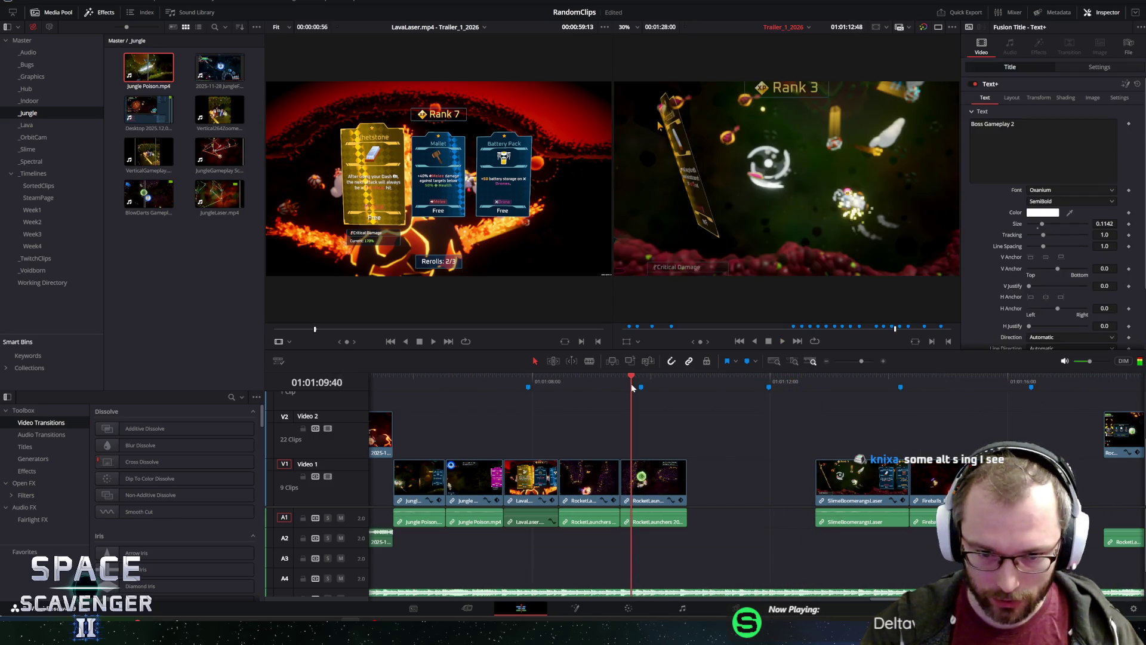
click(565, 382)
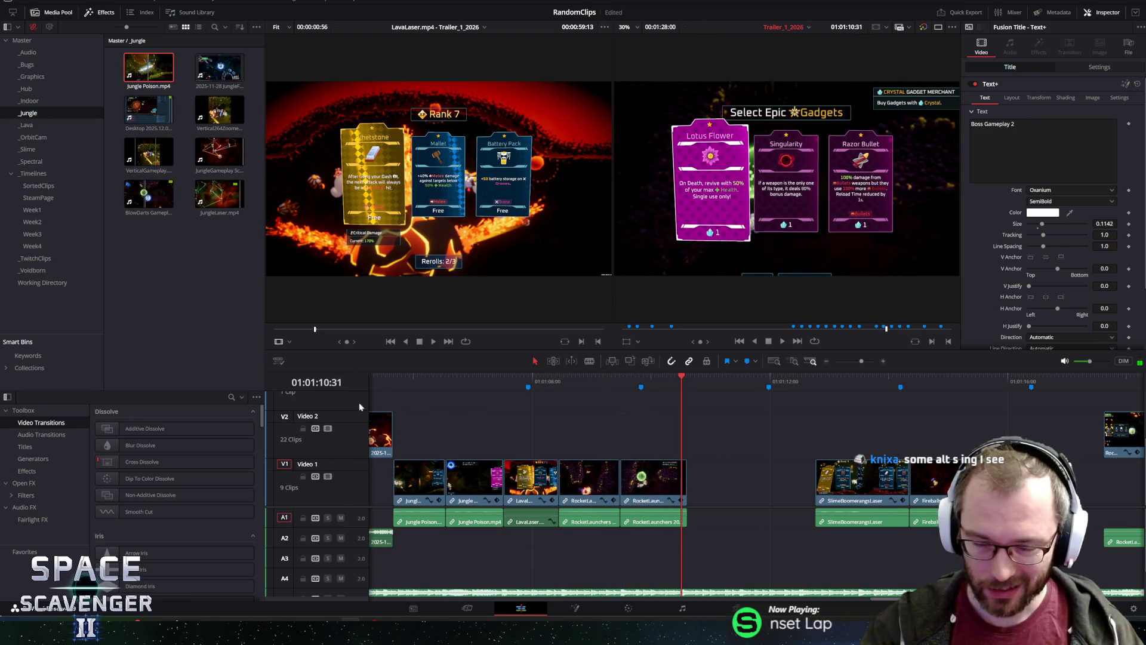
click(472, 382)
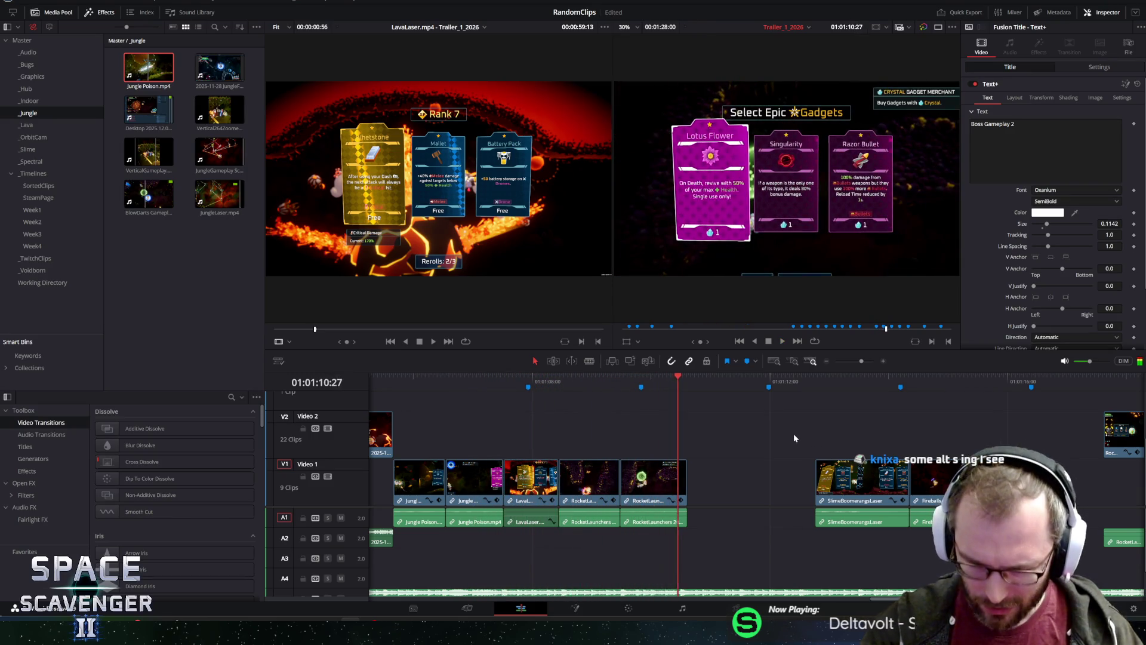
key(space)
scroll(794, 433, up, 3)
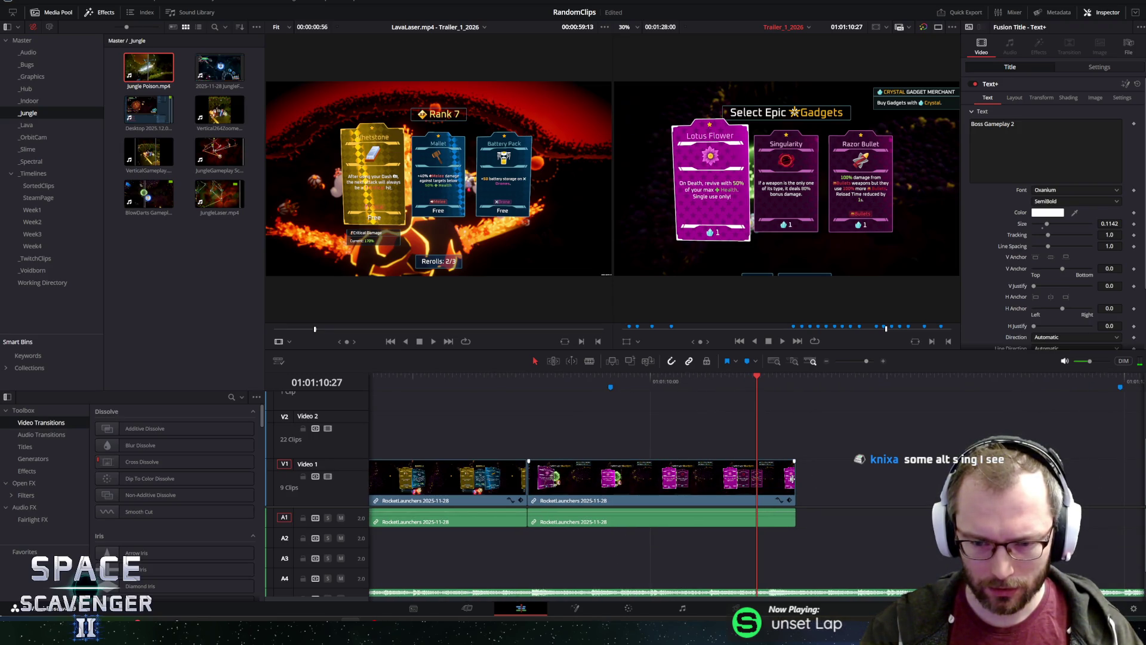
drag(792, 477, 755, 484)
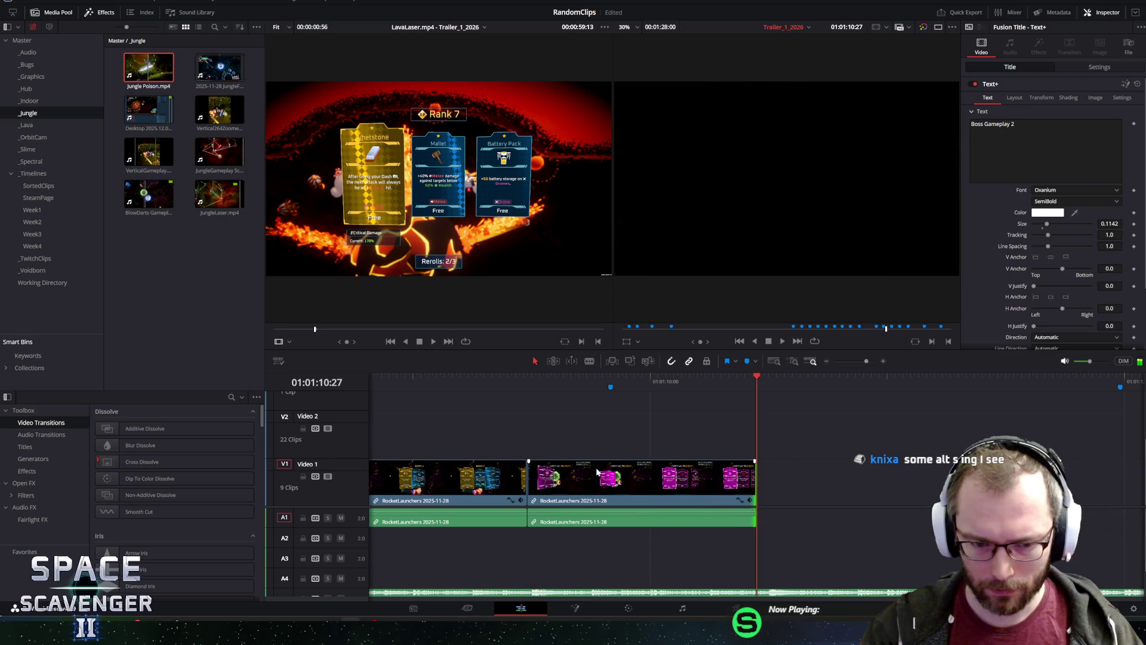
Replay from 01:01:05:25 to check the RocketLaunchers clip now ends at 01:01:10:27.
scroll(550, 471, down, 5)
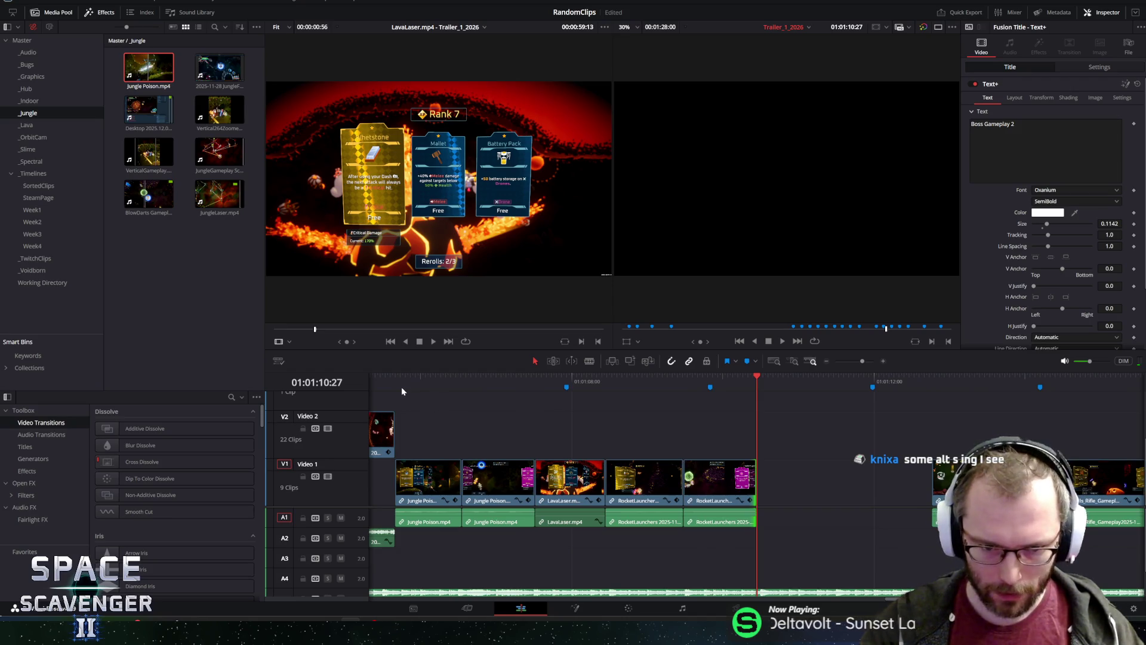
click(378, 377)
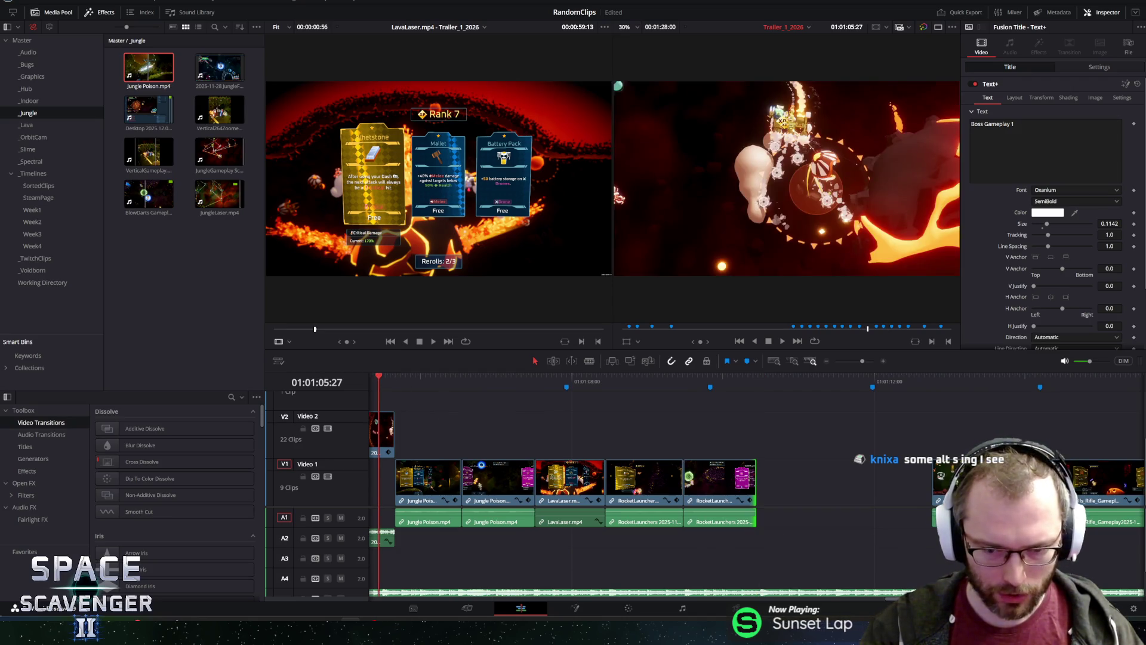
click(375, 376)
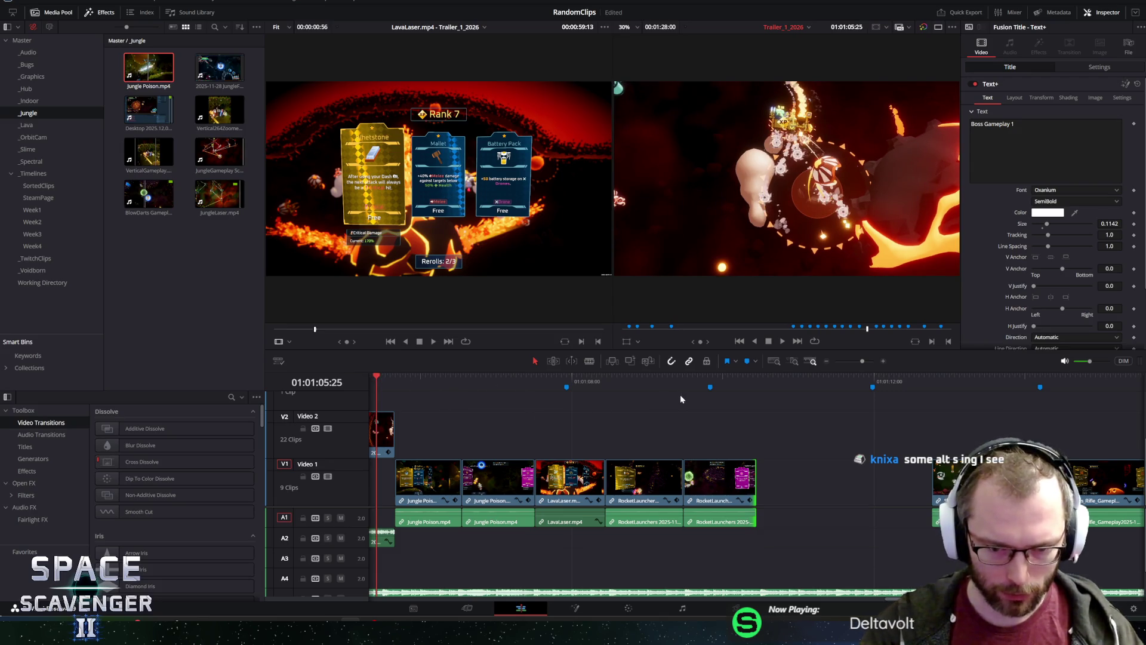
key(space)
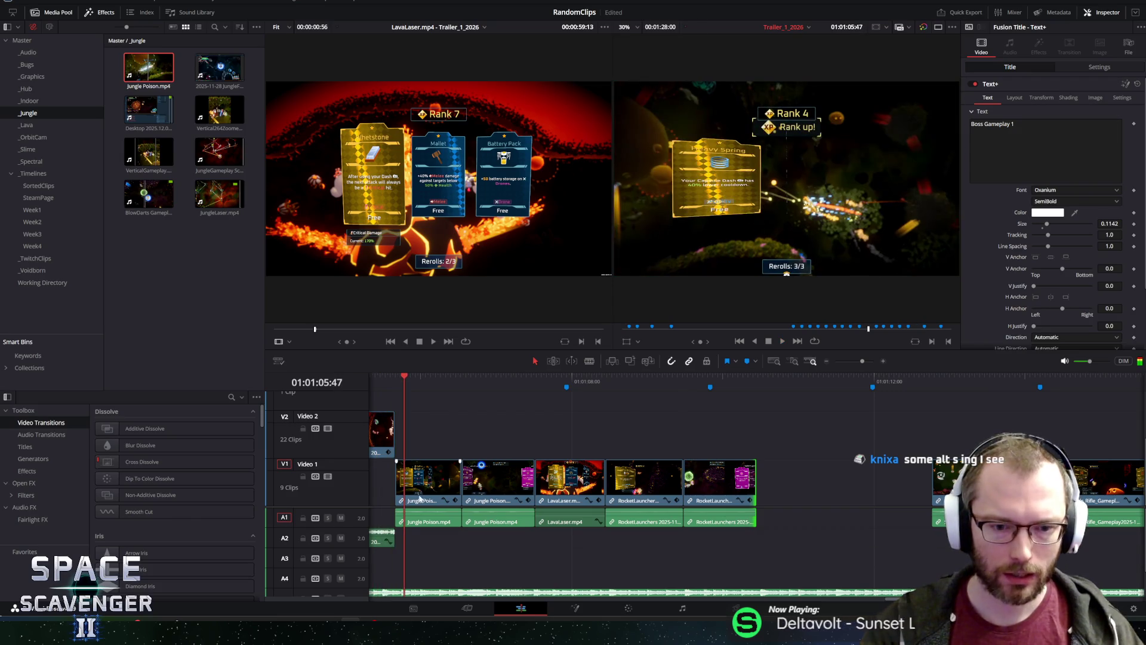
key(space)
key(space)
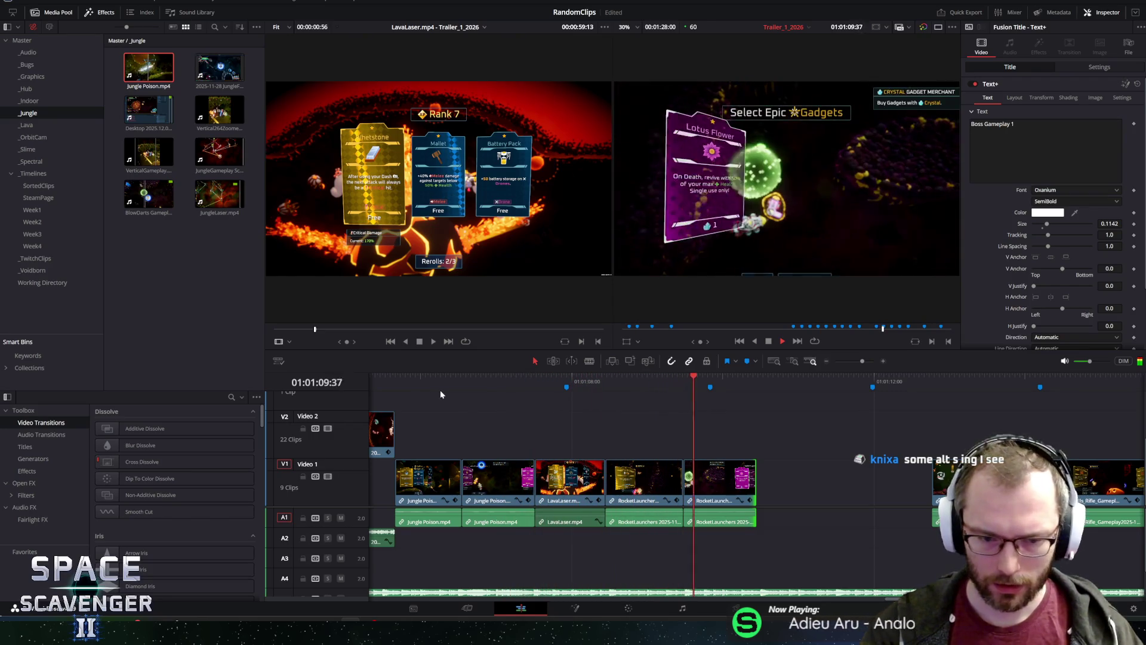
Shift the five V1 clips and their audio 22 frames later and play them back.
mouse_move(422, 410)
mouse_down()
mouse_move(463, 442)
mouse_move(770, 514)
mouse_up()
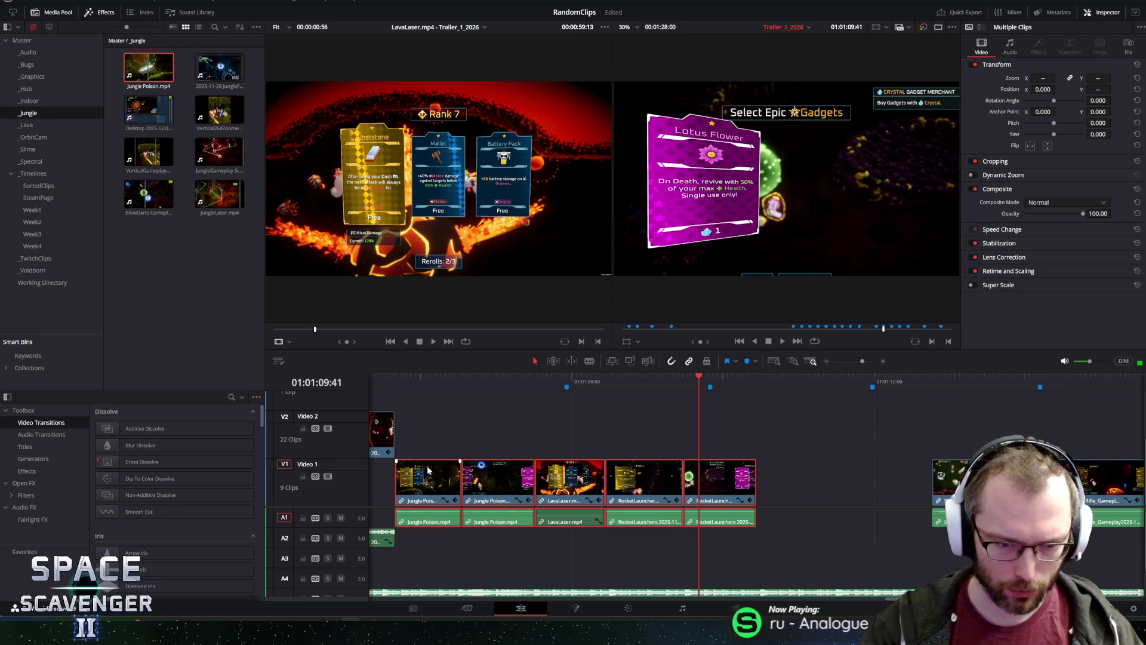
click(426, 377)
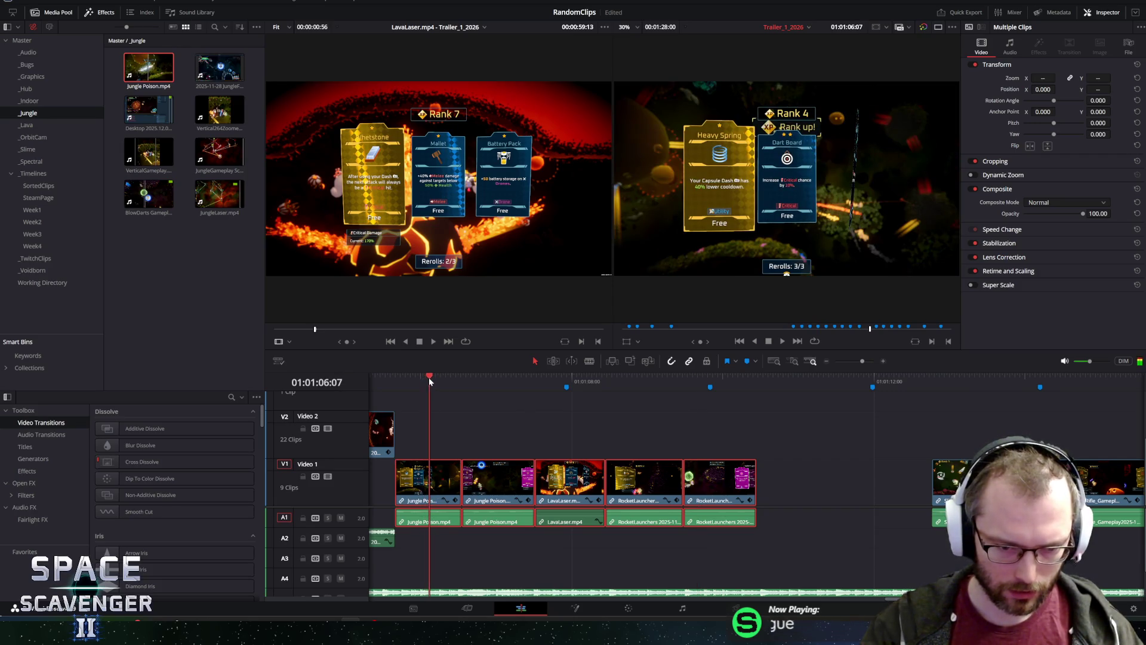
drag(445, 482, 479, 487)
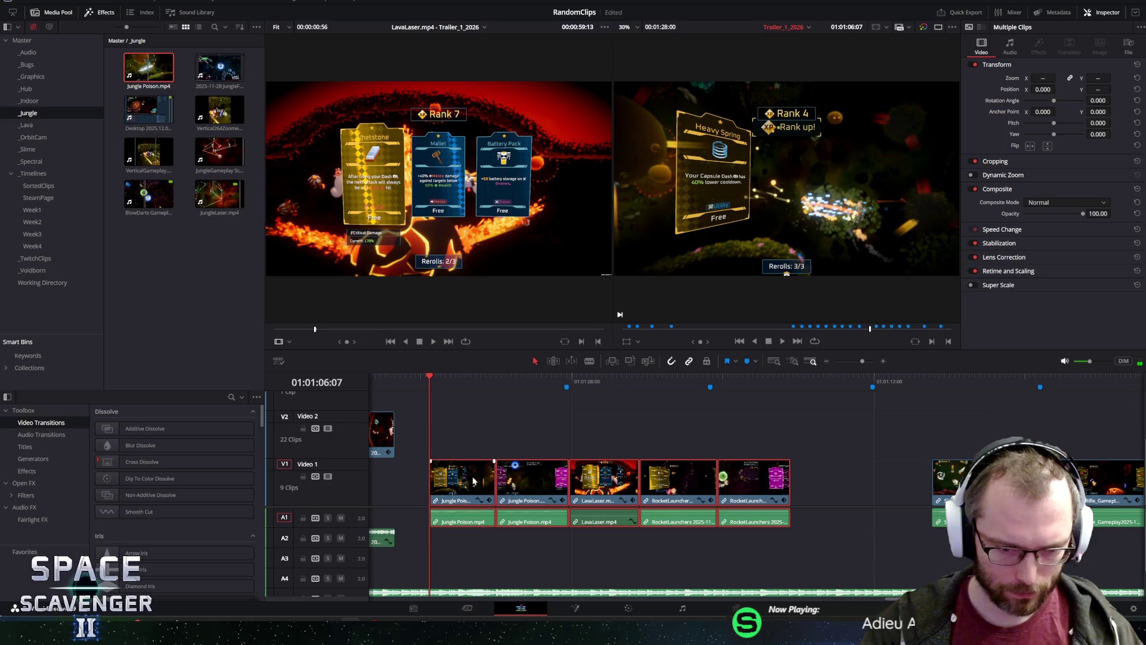
drag(429, 376, 374, 378)
key(space)
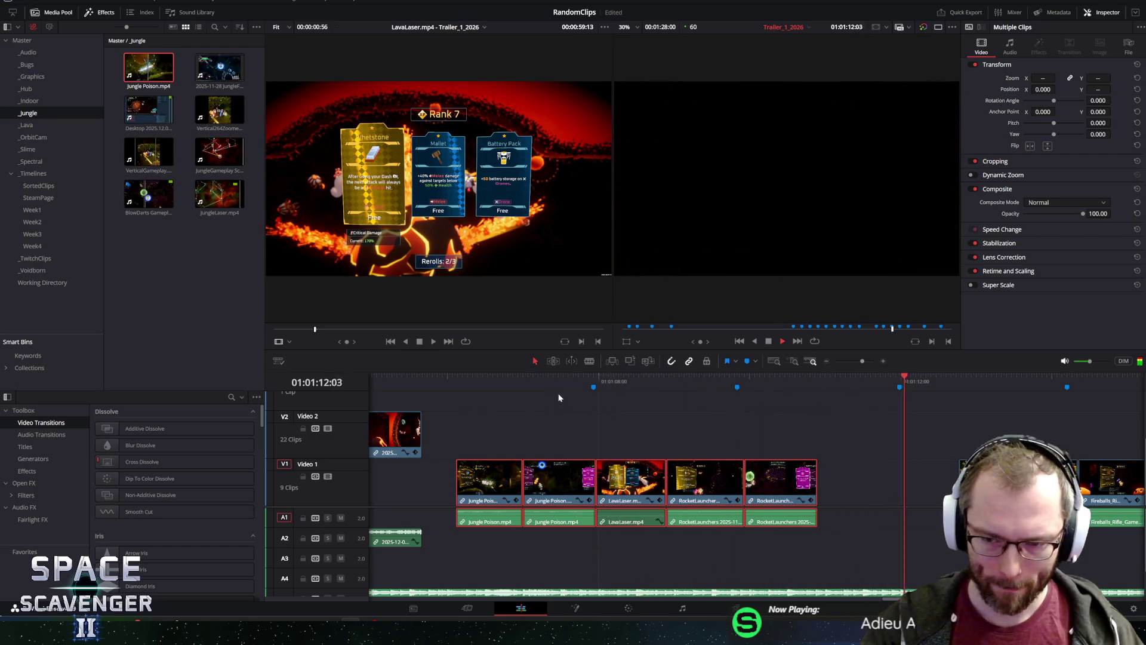
click(389, 374)
click(389, 377)
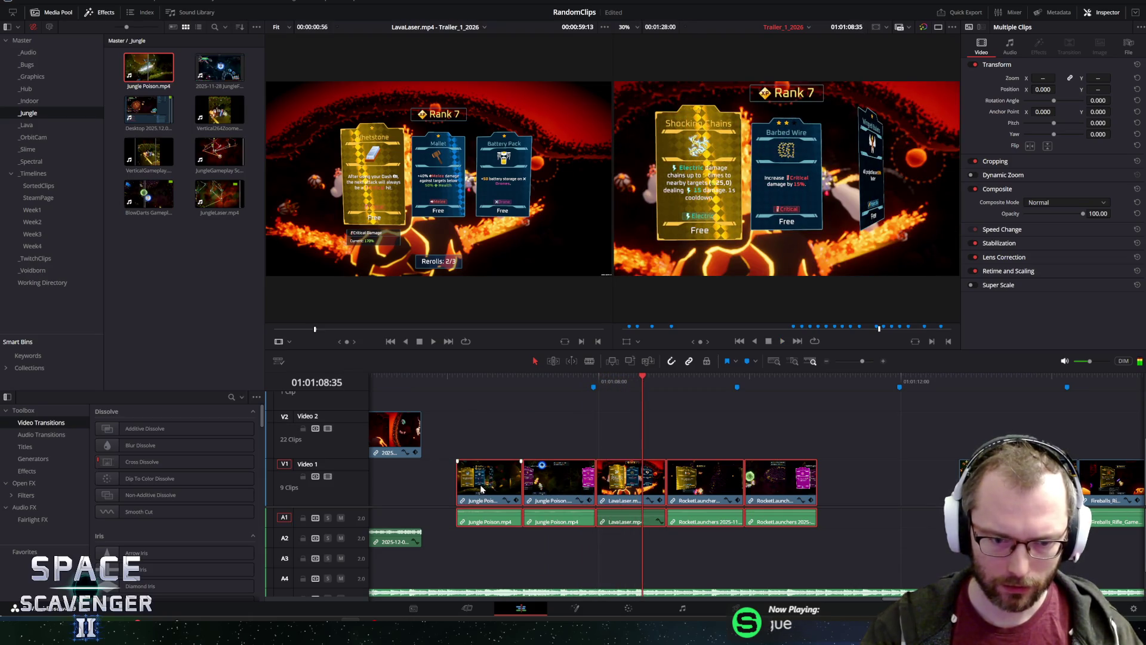
Undo the shift, move the first Jungle Poison clip earlier, and lengthen it to close the gap.
key(ctrl+z)
key(ctrl+z)
key(ctrl+z)
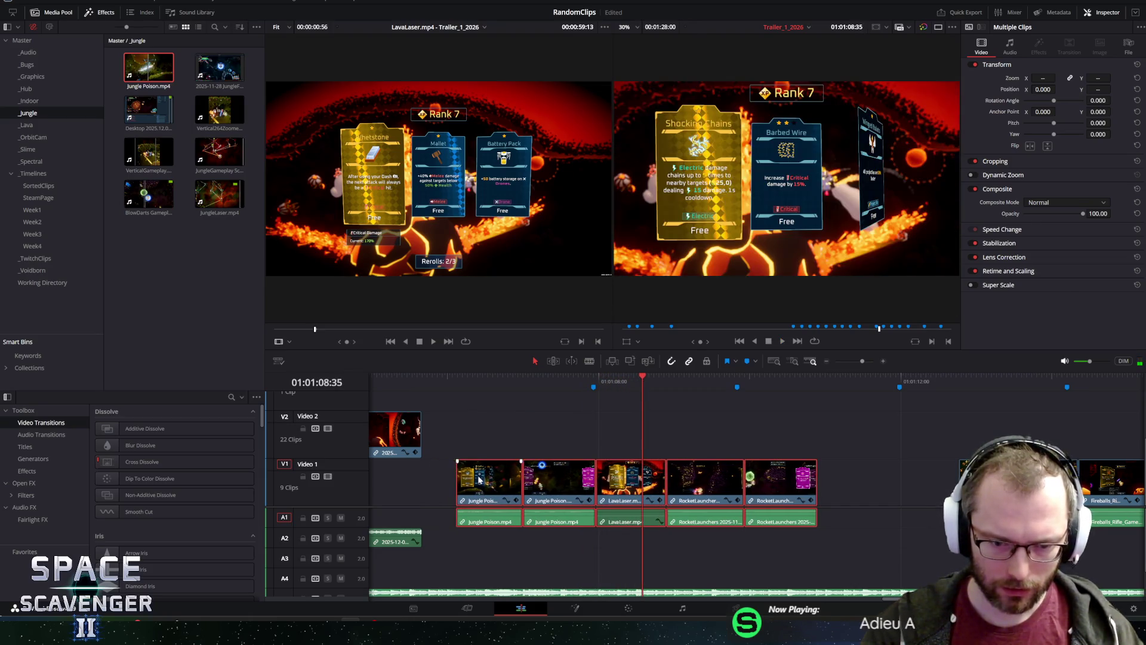
drag(494, 473, 457, 484)
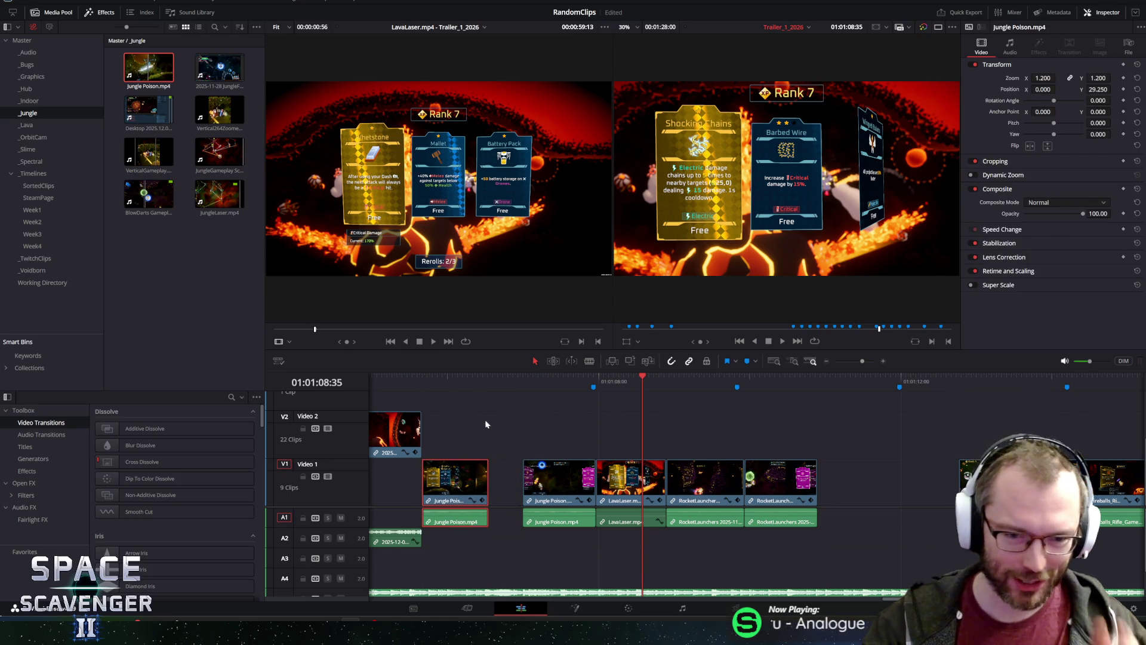
drag(486, 480, 522, 480)
click(392, 378)
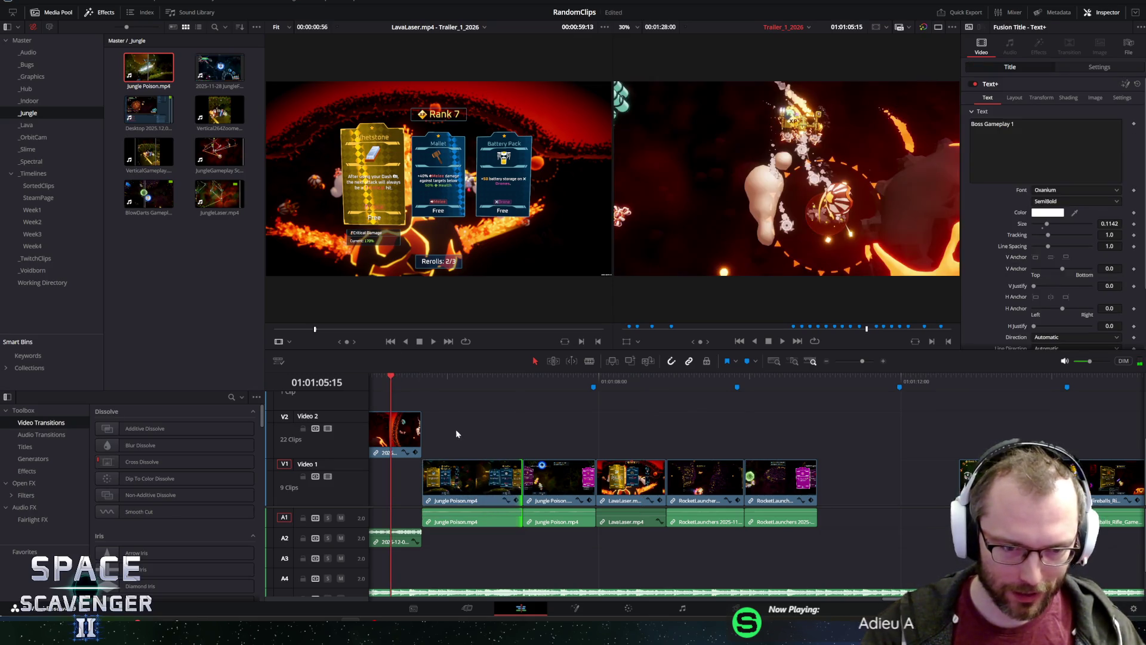
scroll(635, 388, down, 3)
click(631, 382)
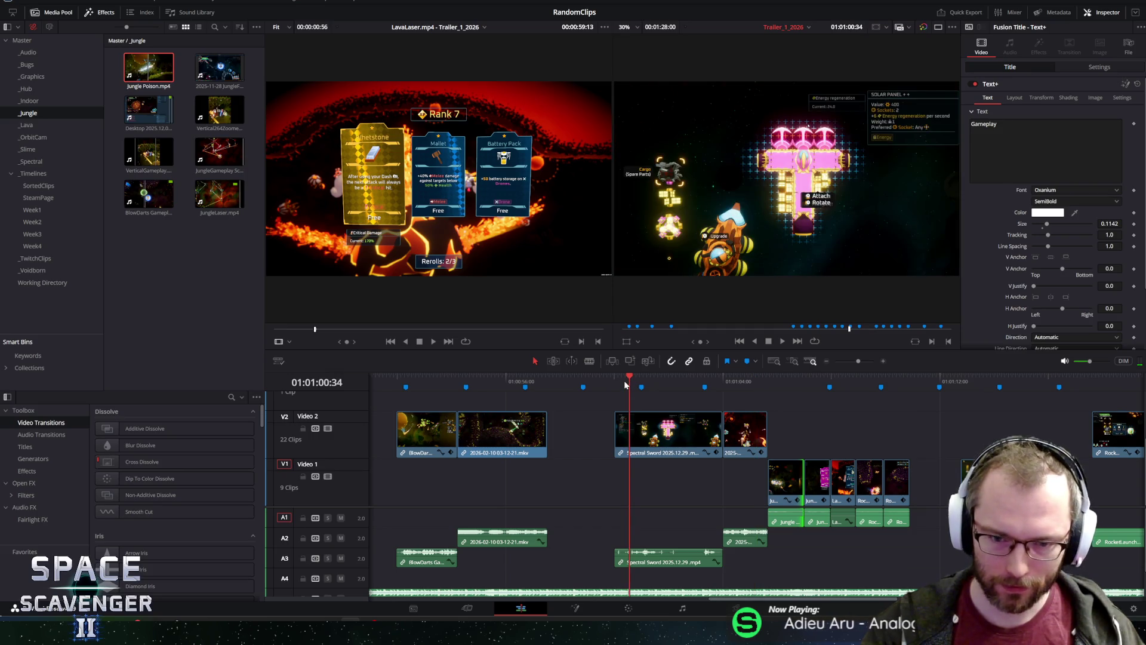
key(space)
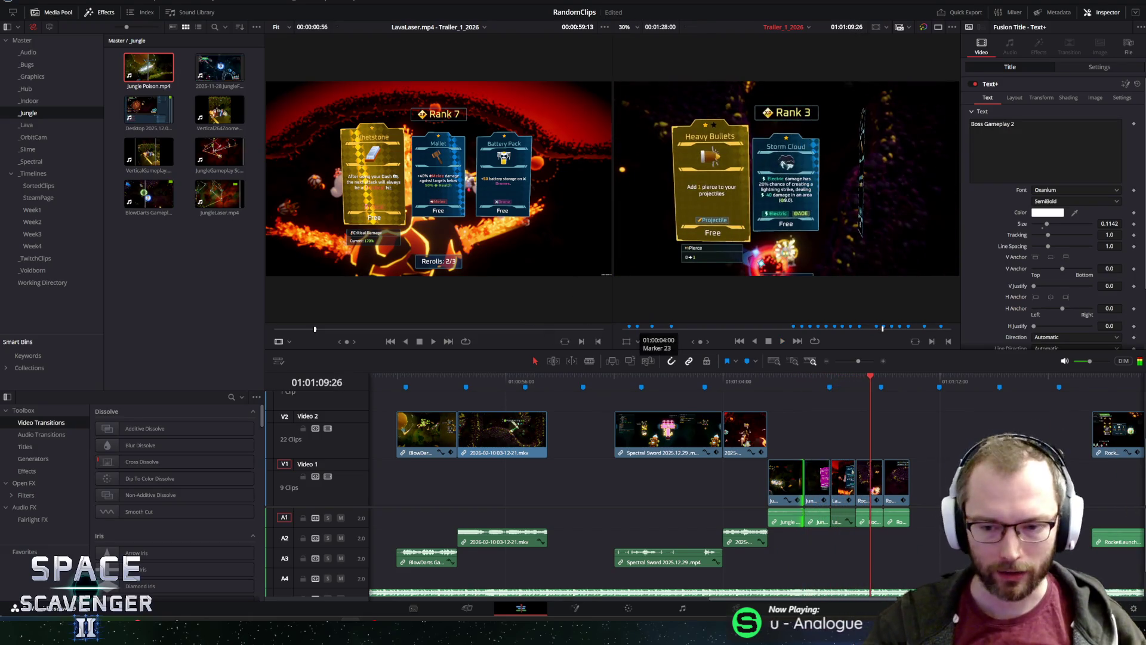
scroll(511, 454, up, 4)
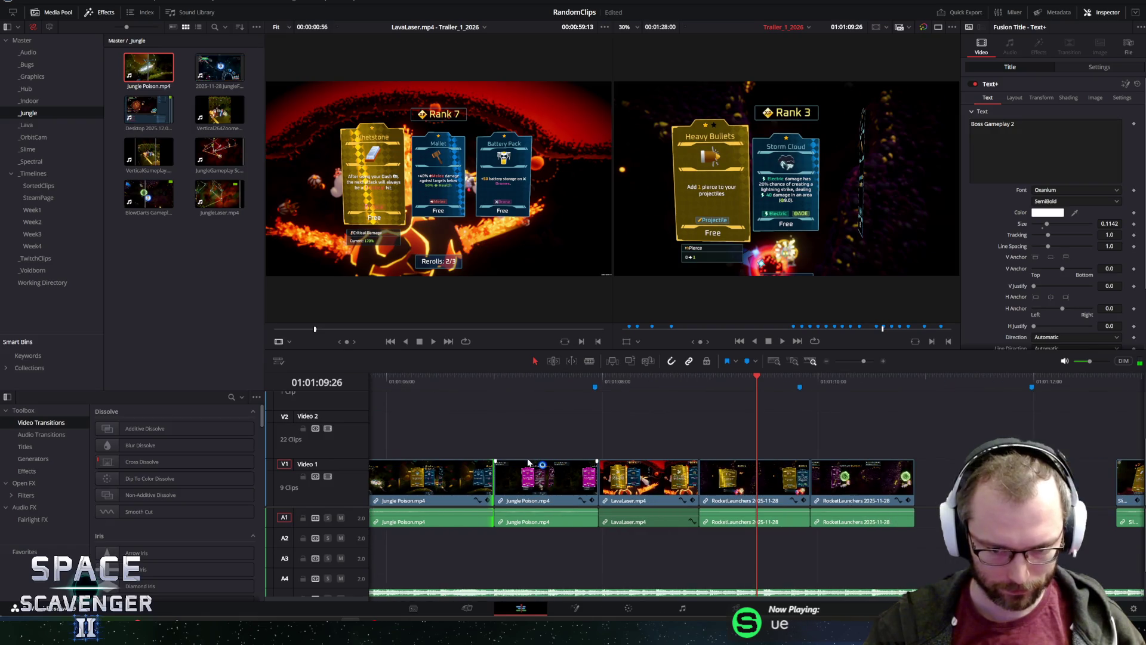
key(shift+comma)
key(shift+comma)
key(shift+comma)
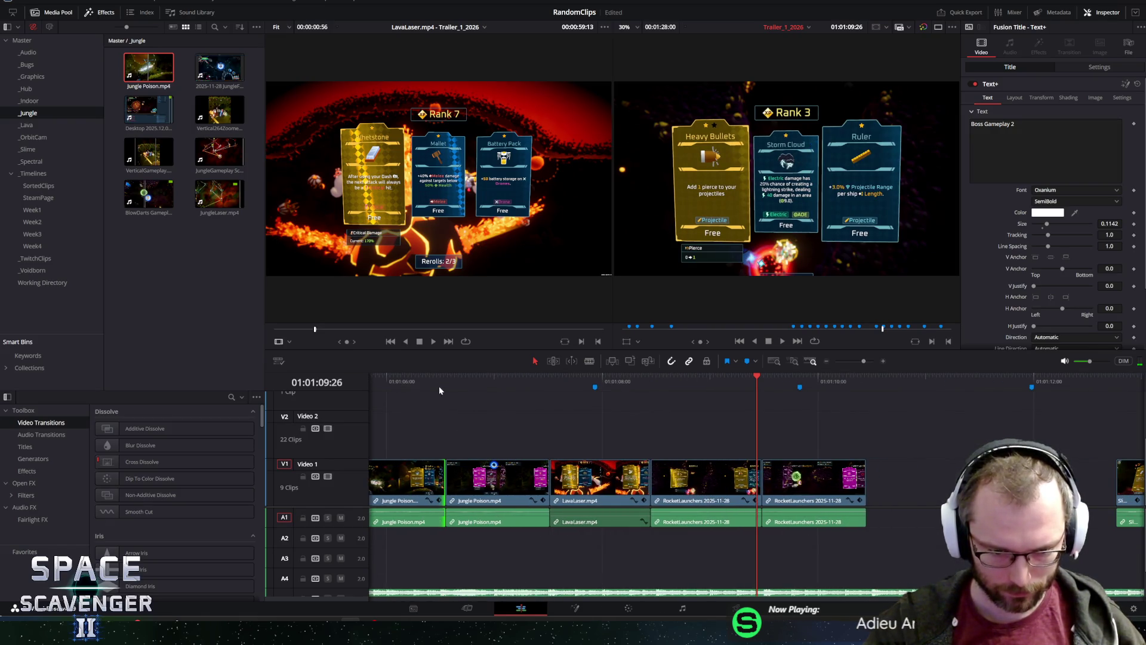
scroll(446, 409, down, 3)
click(504, 382)
key(space)
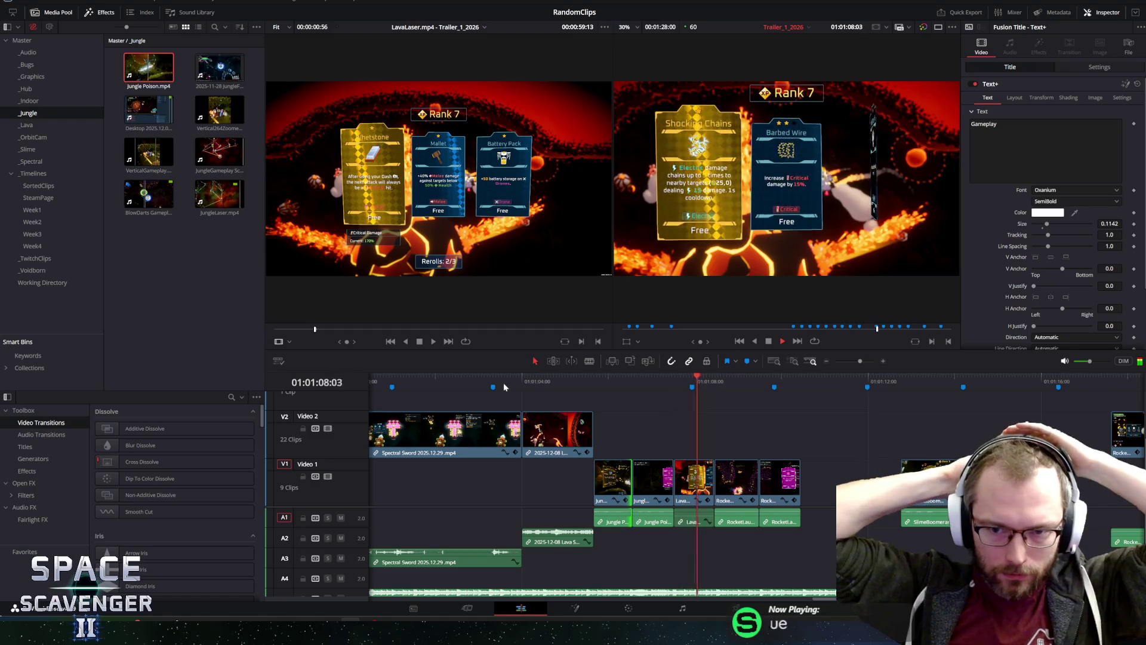
scroll(665, 435, up, 3)
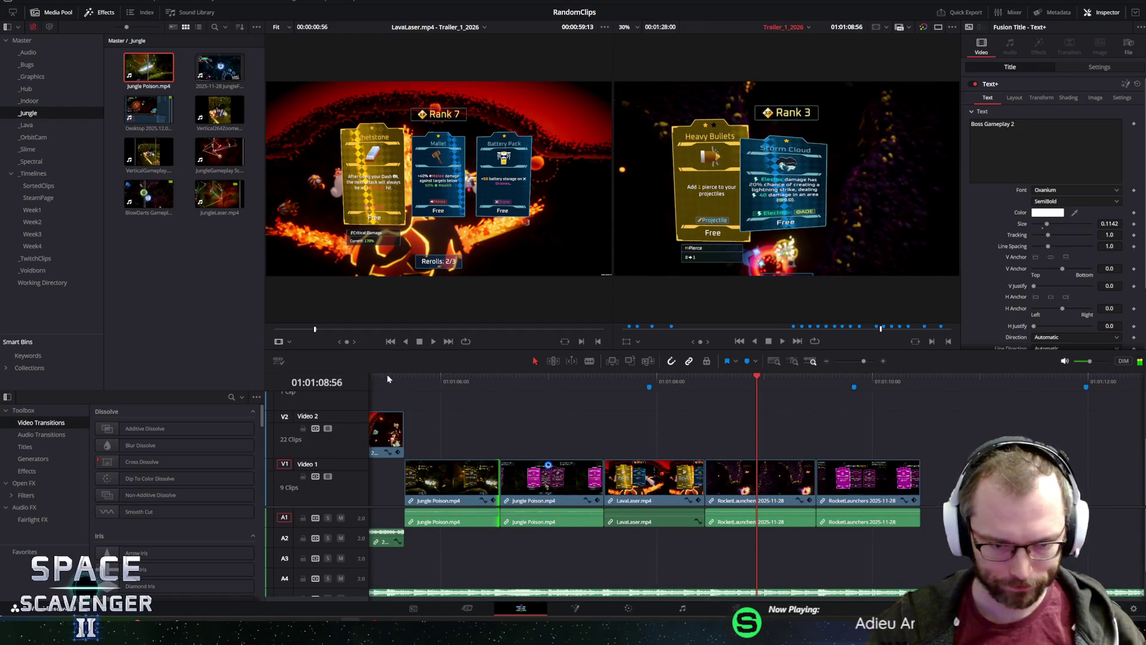
drag(386, 376, 400, 381)
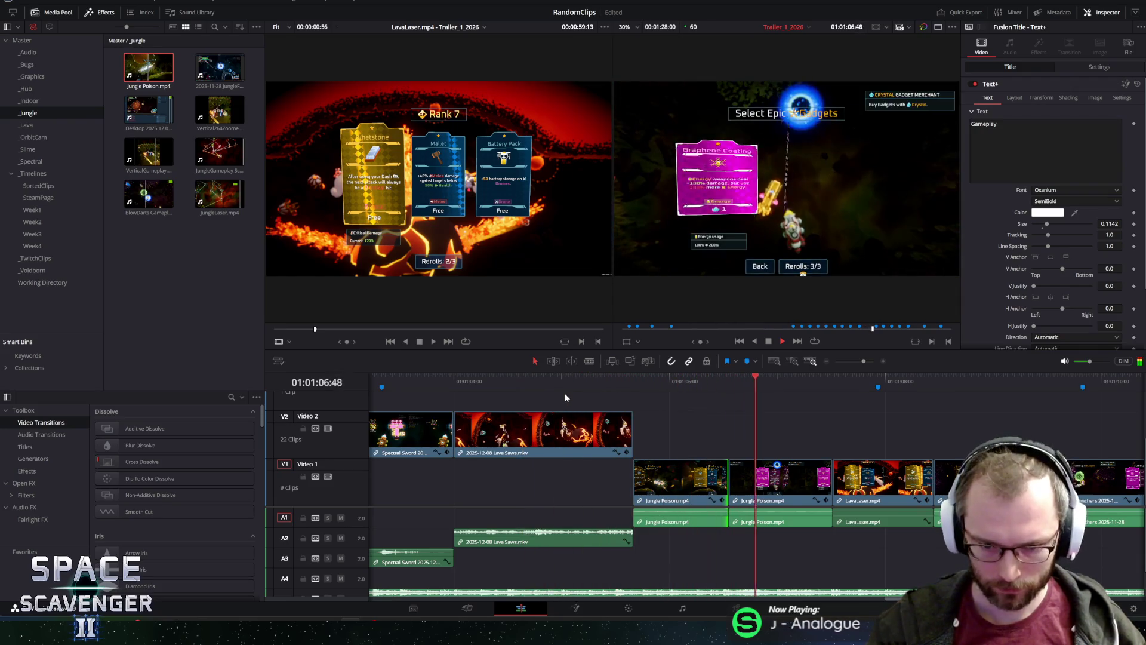
click(541, 381)
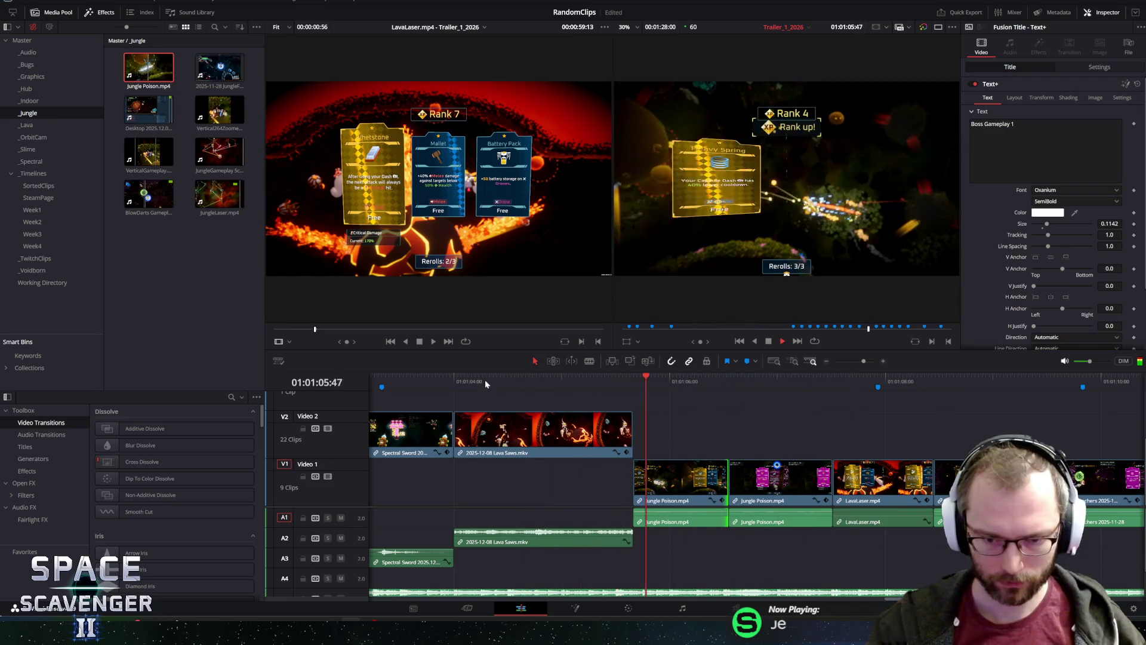
key(space)
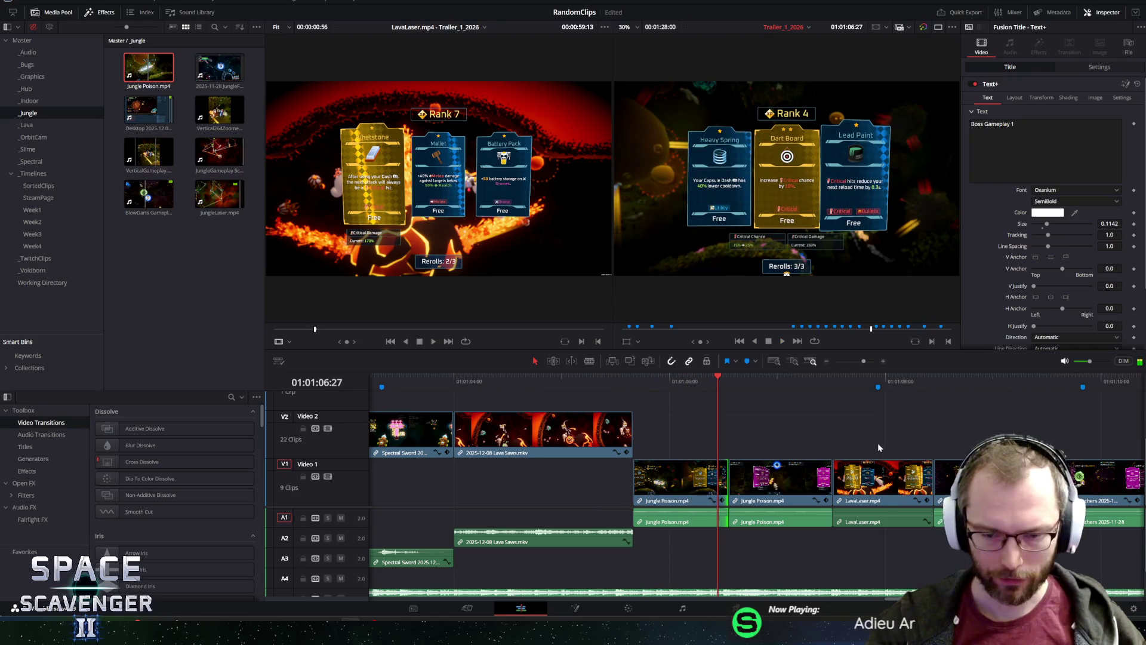
scroll(877, 442, up, 2)
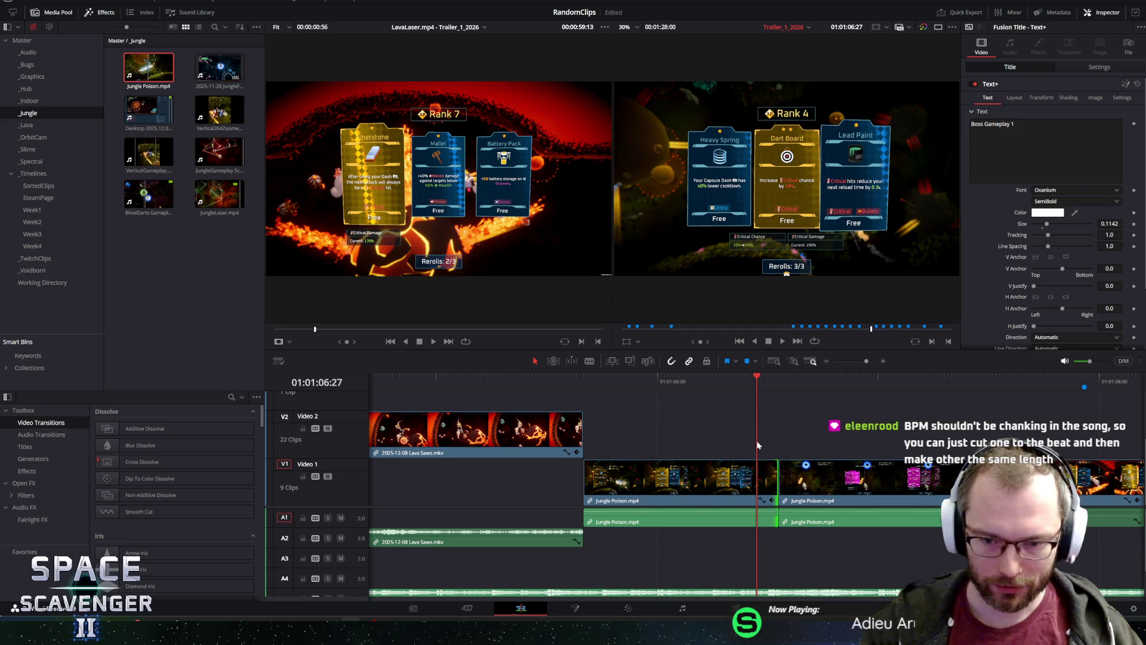
Trim the first Jungle Poison clip 6 frames and slide the following clips left to close the gap.
scroll(819, 454, down, 3)
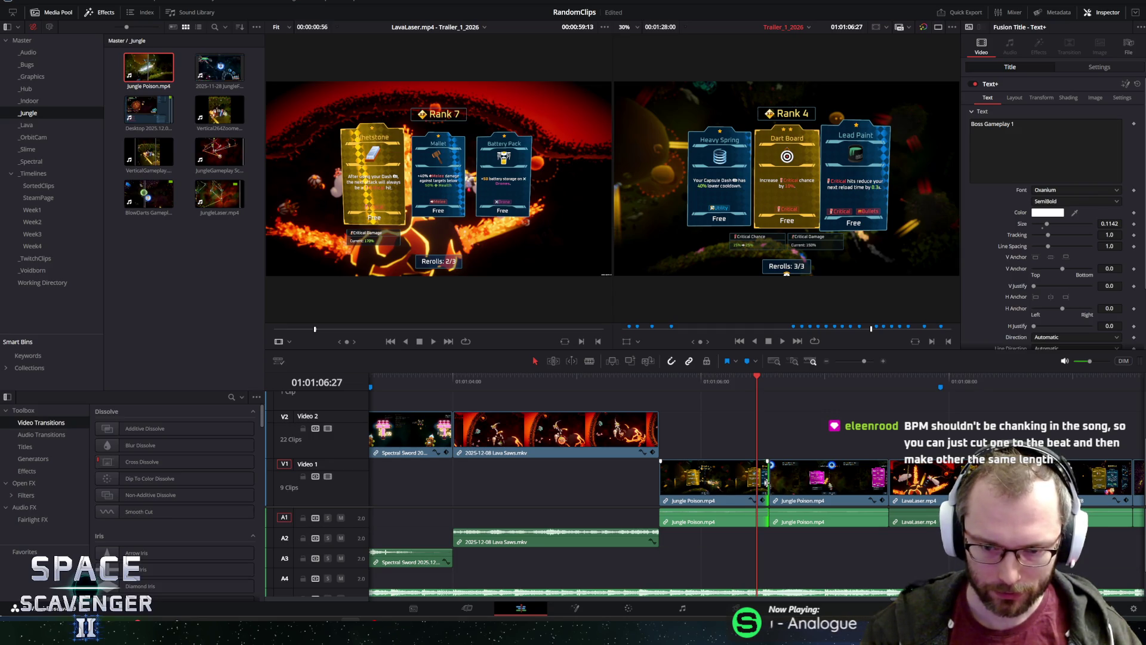
drag(767, 482, 755, 484)
scroll(755, 484, right, 5)
mouse_move(373, 419)
mouse_down()
mouse_move(671, 518)
mouse_move(624, 525)
mouse_up()
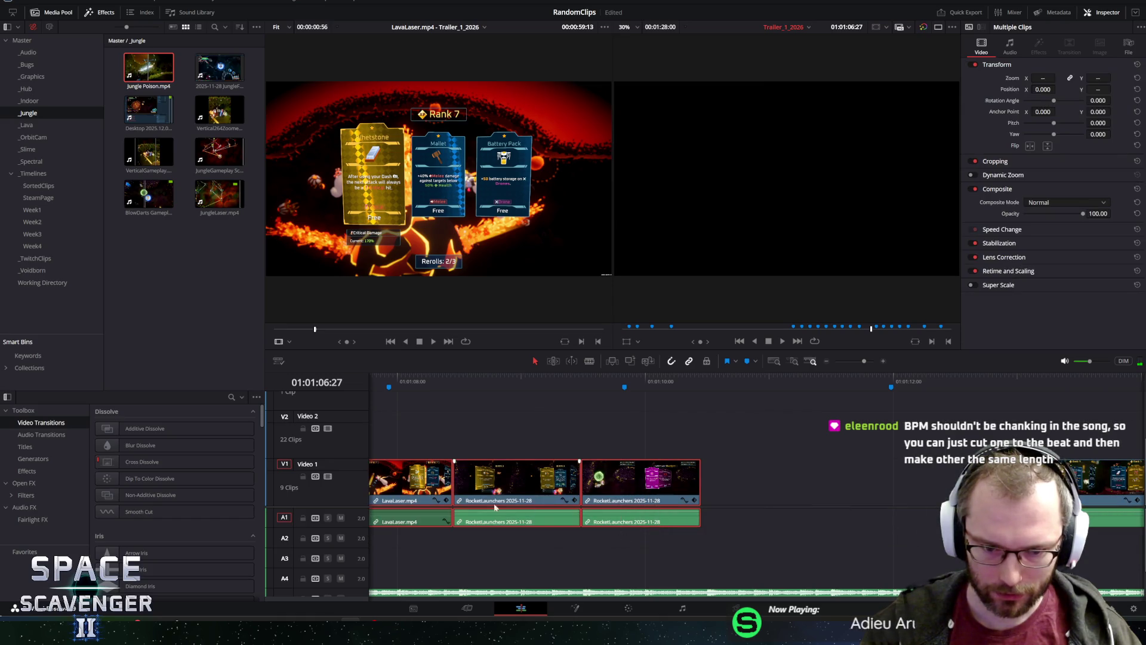
scroll(494, 507, left, 5)
drag(802, 478, 790, 478)
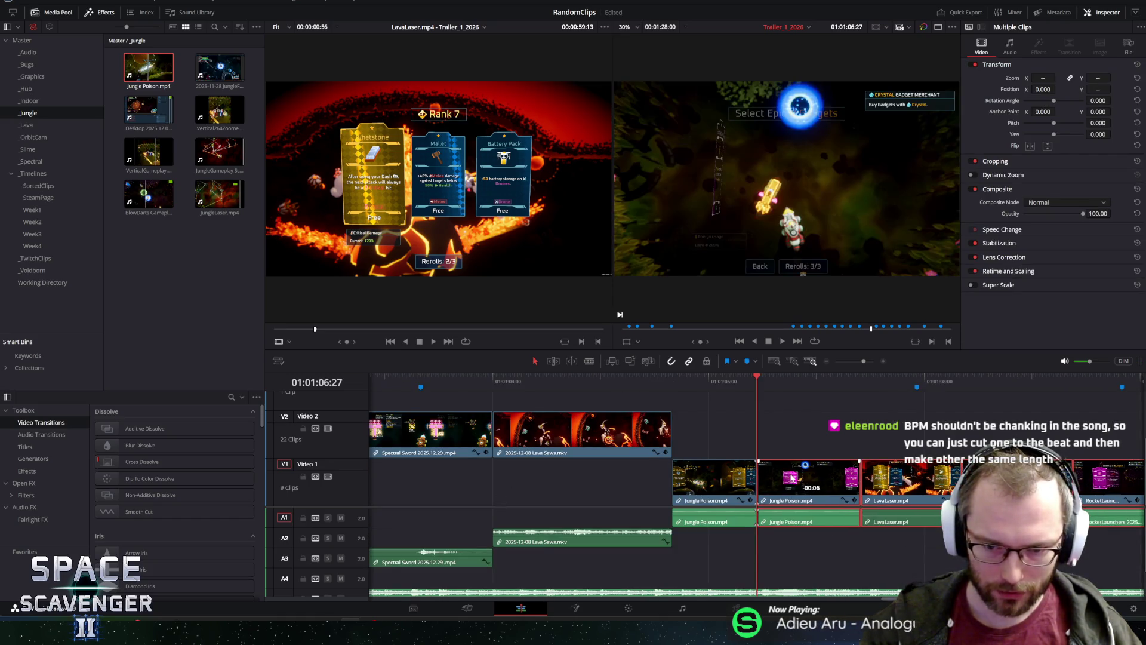
Shrink the viewers to enlarge the timeline and play back the edited Jungle Poison cut.
drag(606, 372, 606, 360)
click(541, 371)
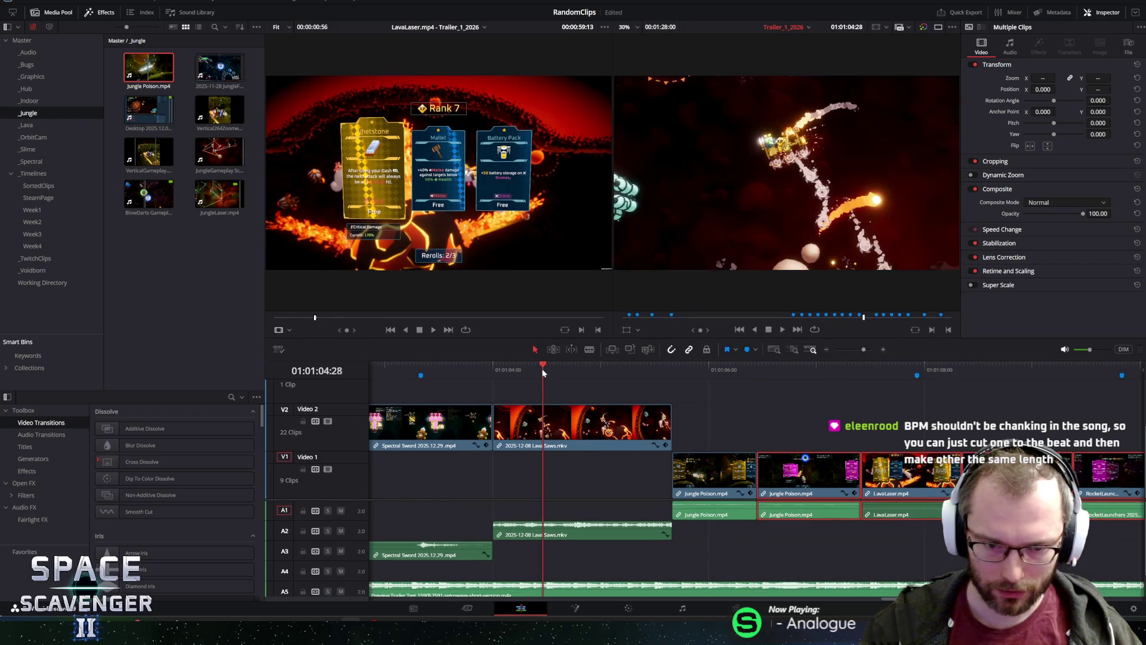
key(space)
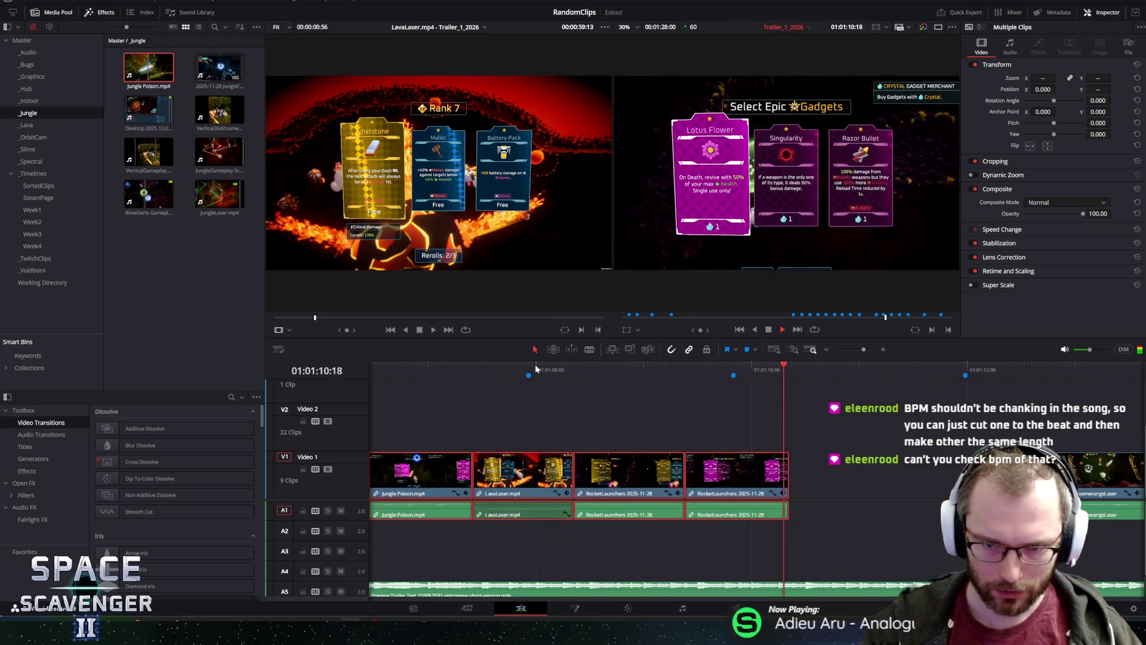
key(space)
mouse_move(450, 367)
mouse_down()
mouse_move(417, 367)
mouse_move(482, 376)
mouse_move(449, 361)
mouse_move(410, 367)
mouse_up()
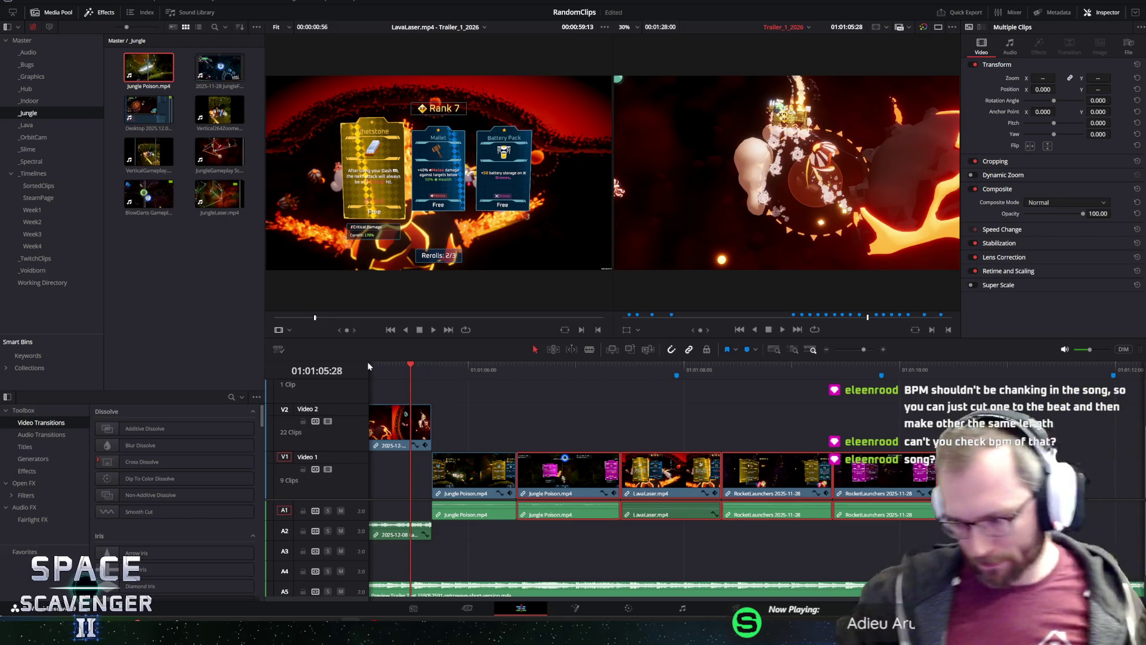
click(497, 591)
right_click(497, 590)
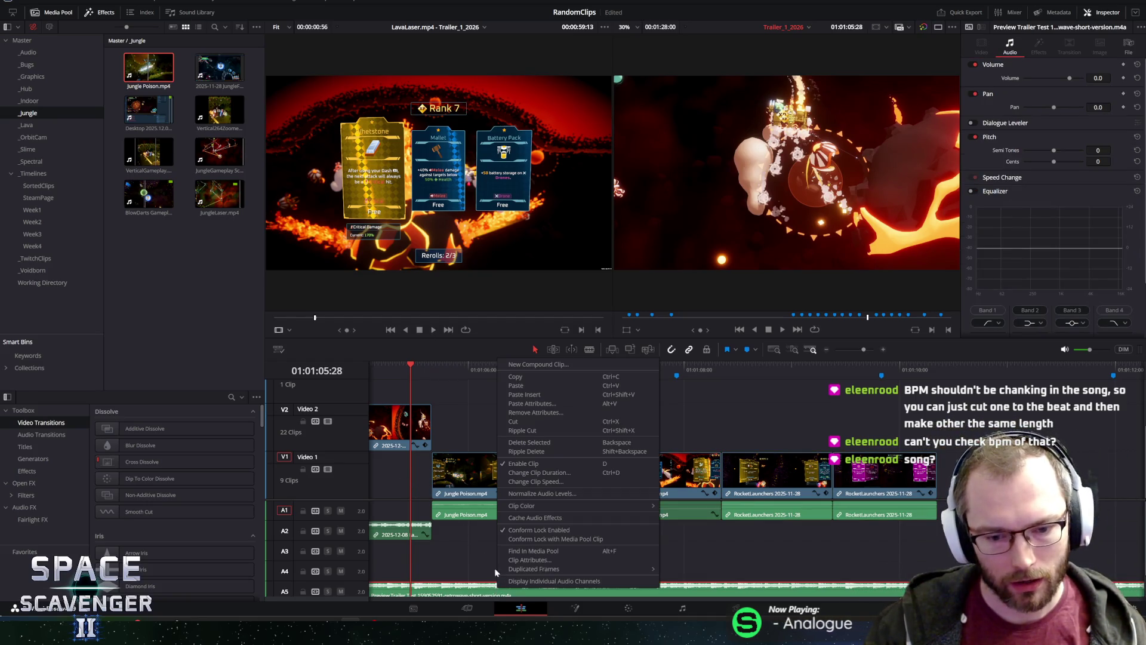
click(528, 559)
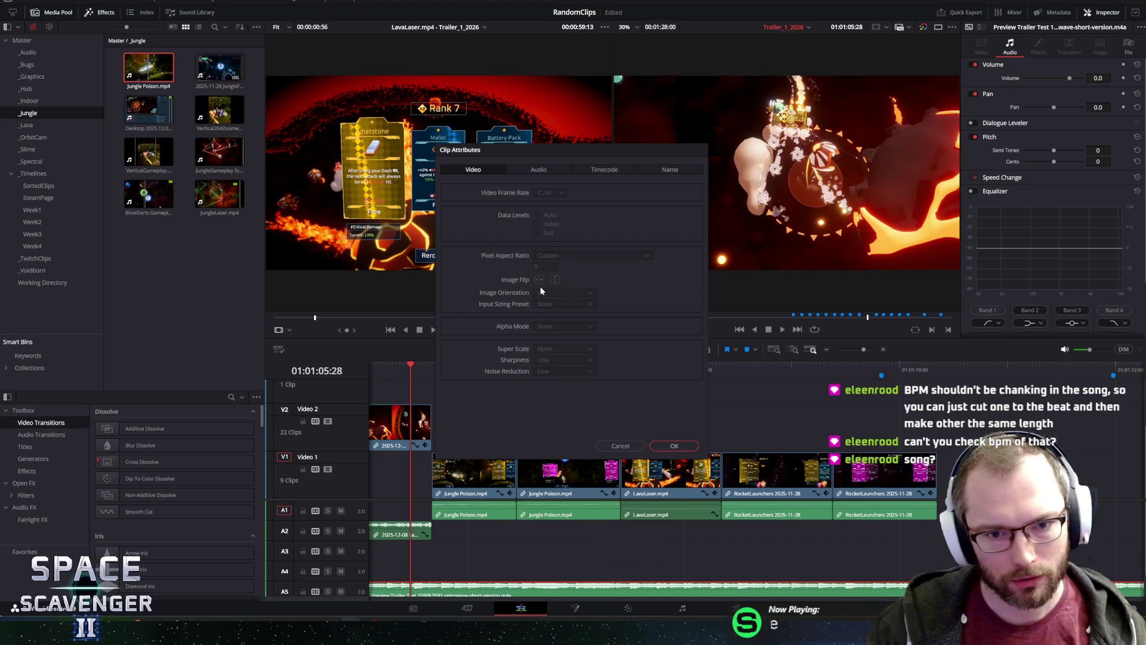
click(539, 170)
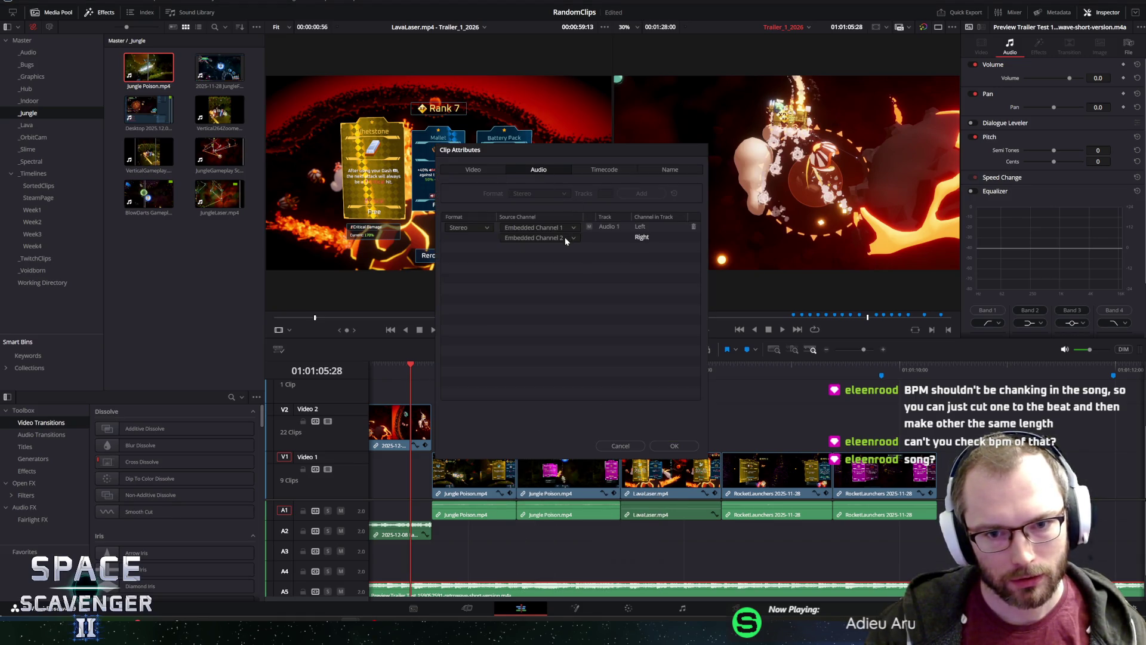
click(681, 170)
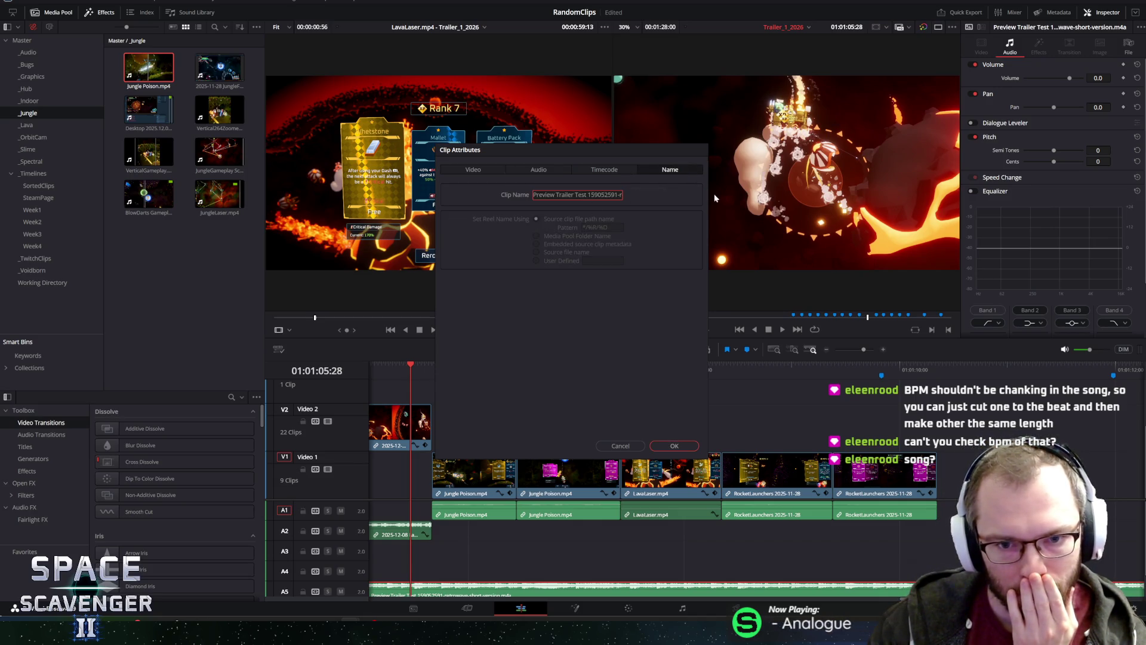
click(613, 173)
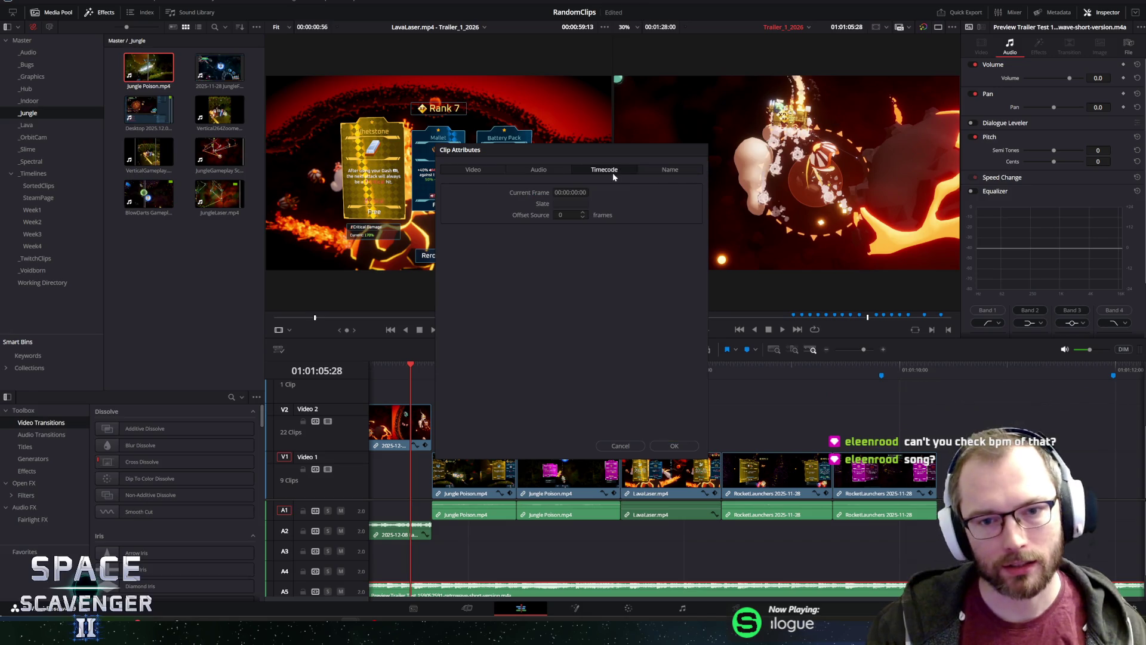
click(620, 446)
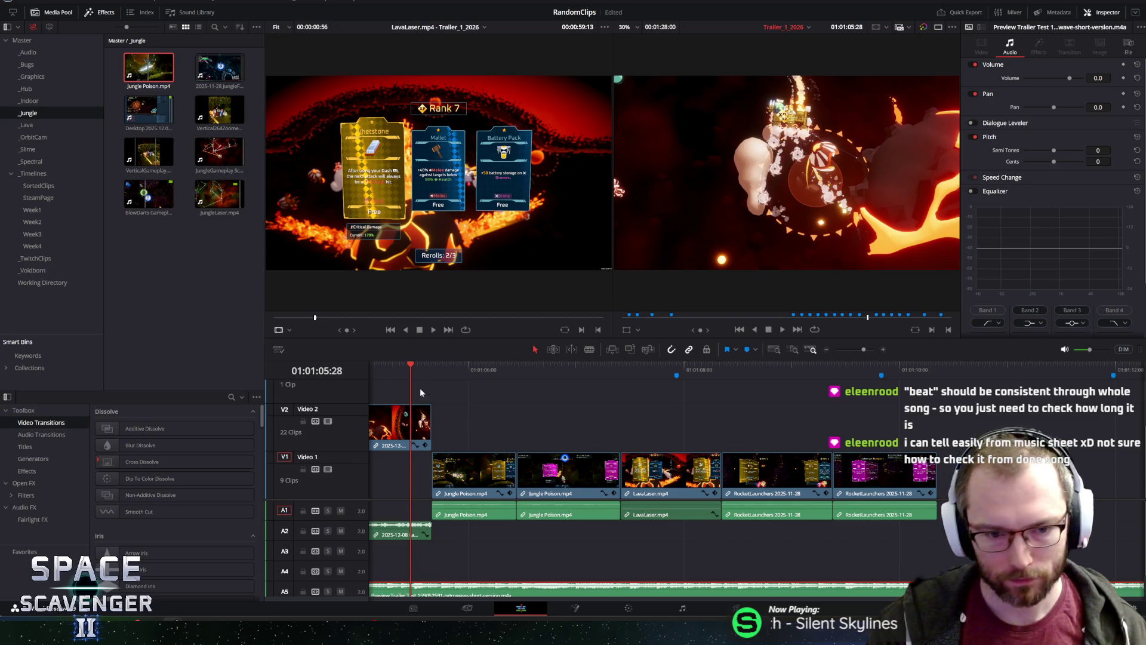
click(380, 367)
key(space)
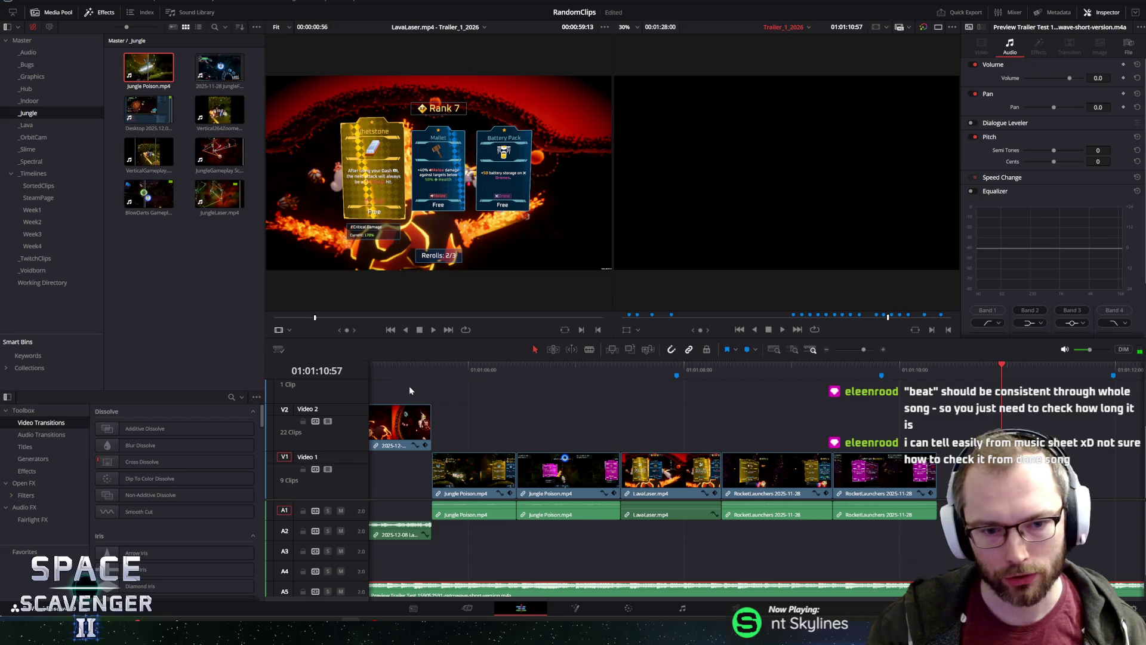
key(space)
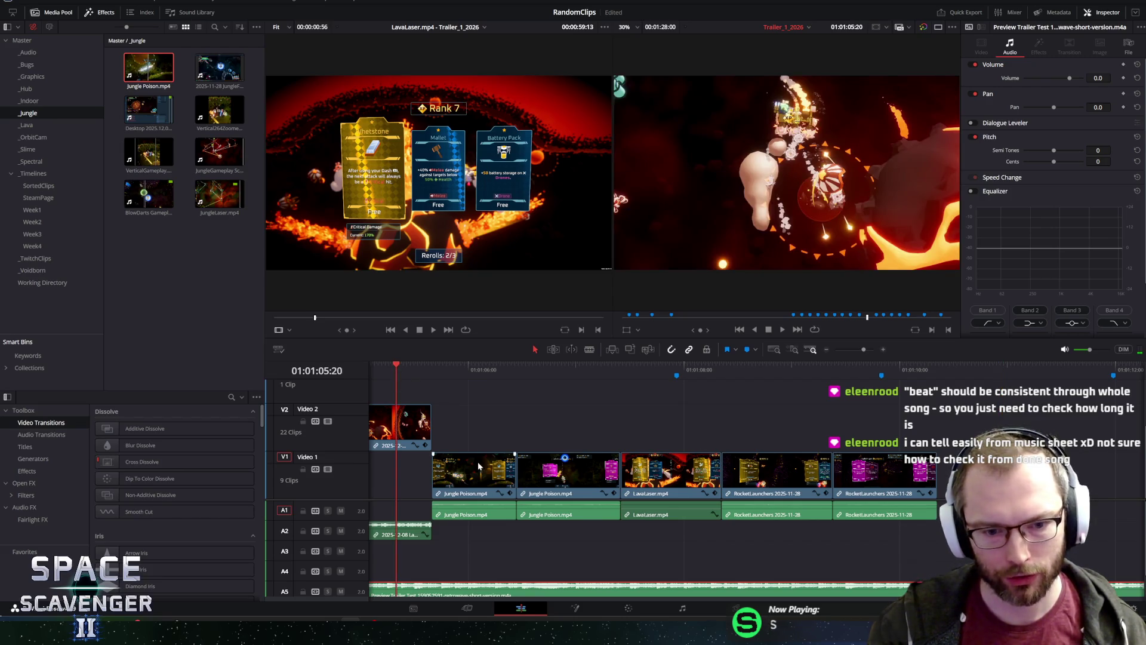
key(space)
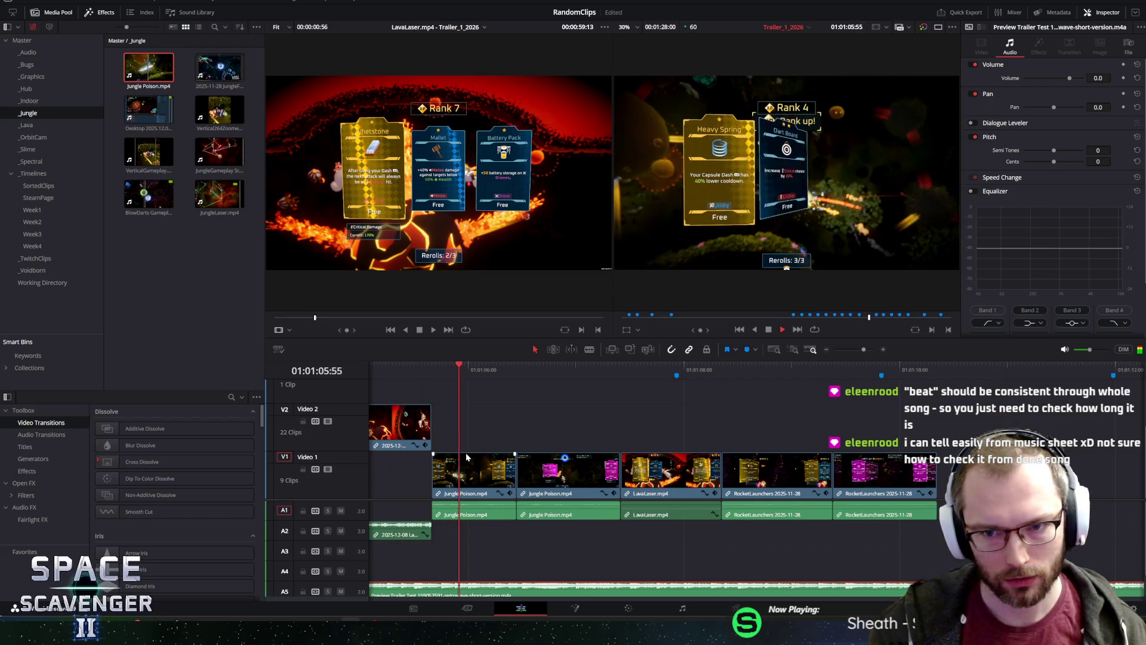
scroll(537, 454, left, 10)
click(757, 420)
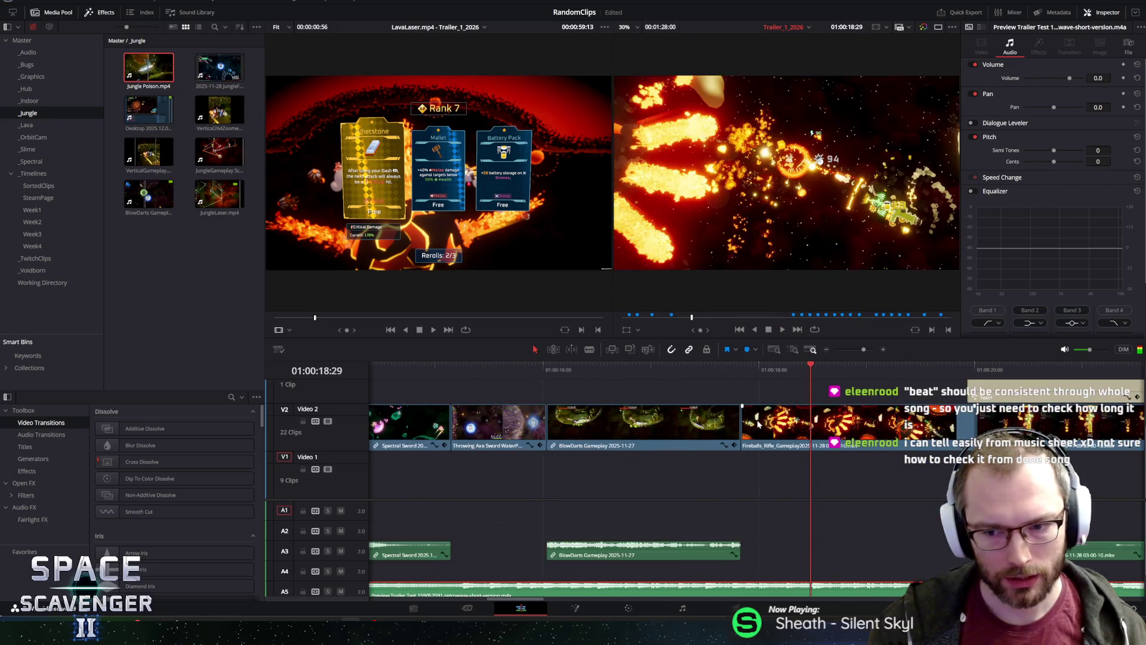
scroll(769, 438, down, 5)
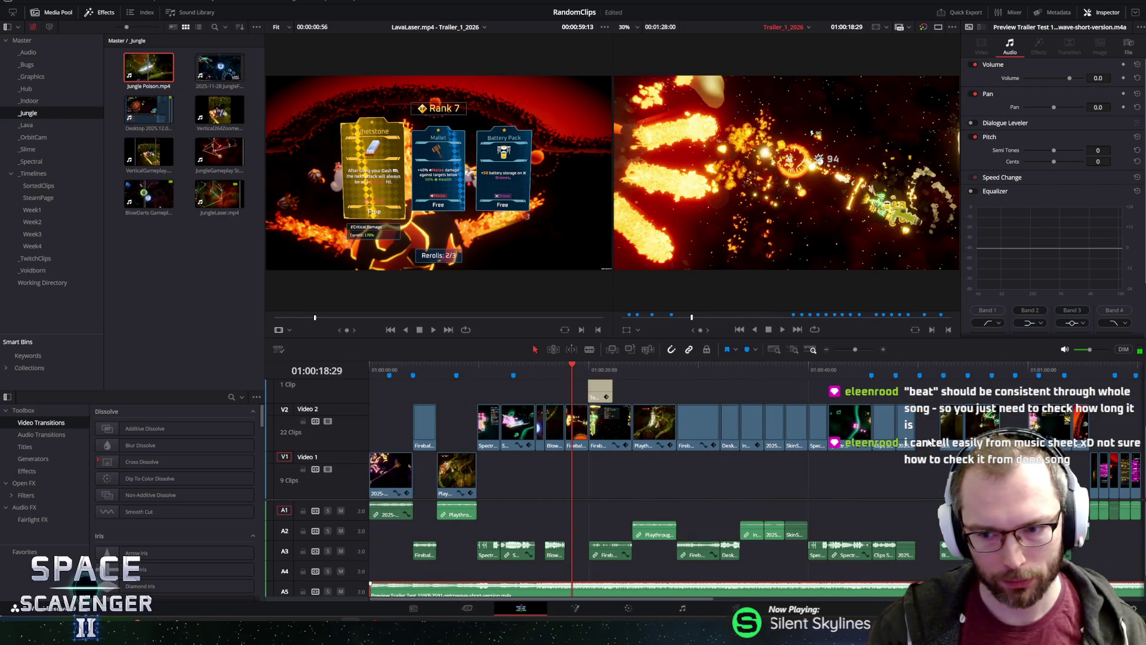
click(1052, 369)
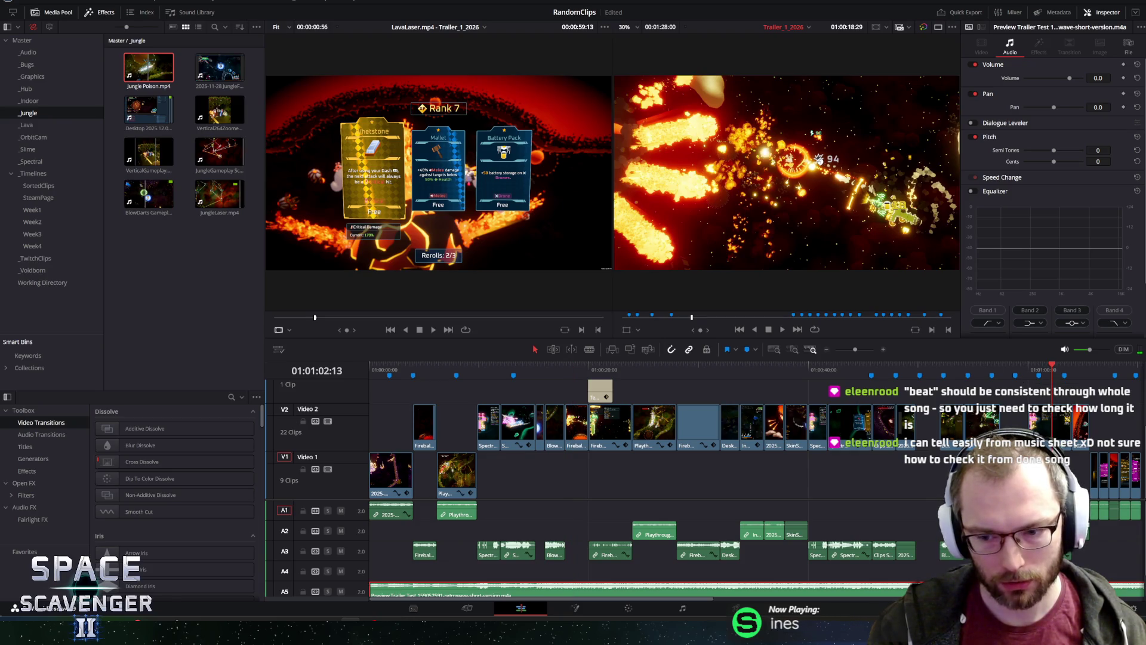
scroll(699, 600, up, 5)
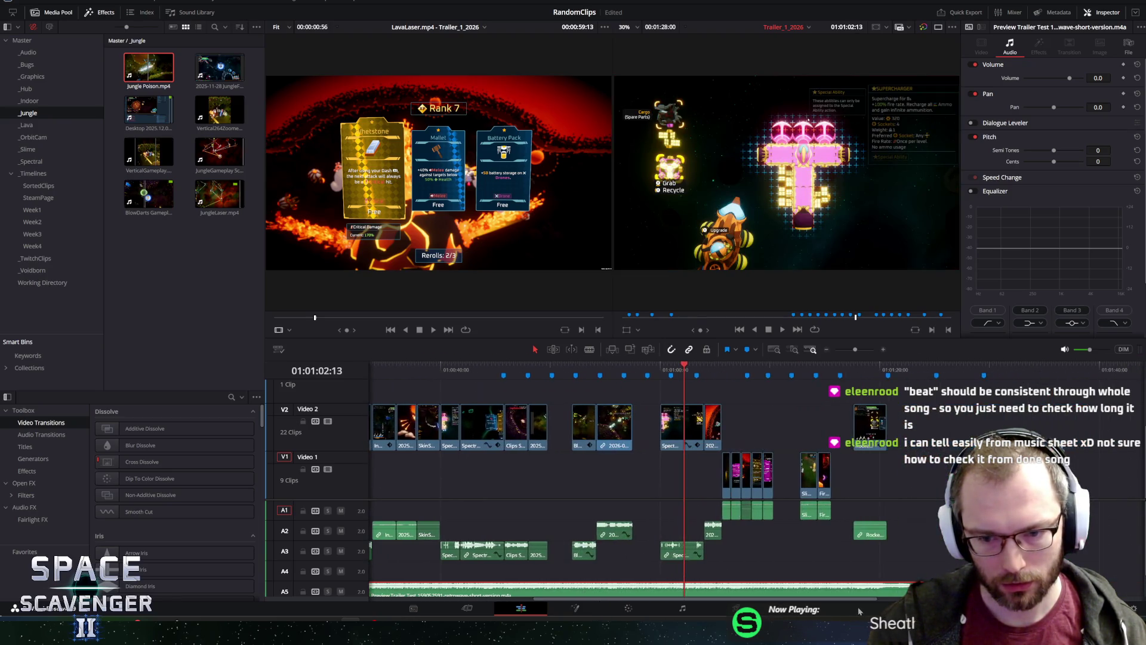
scroll(816, 604, down, 2)
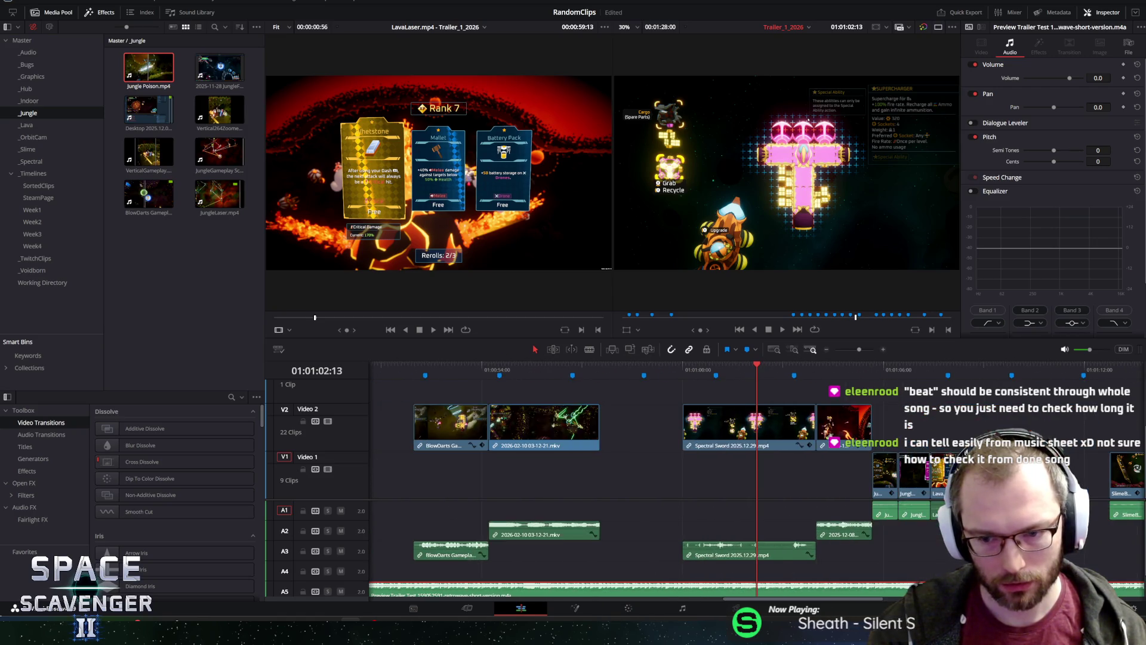
drag(816, 600, 855, 600)
key(space)
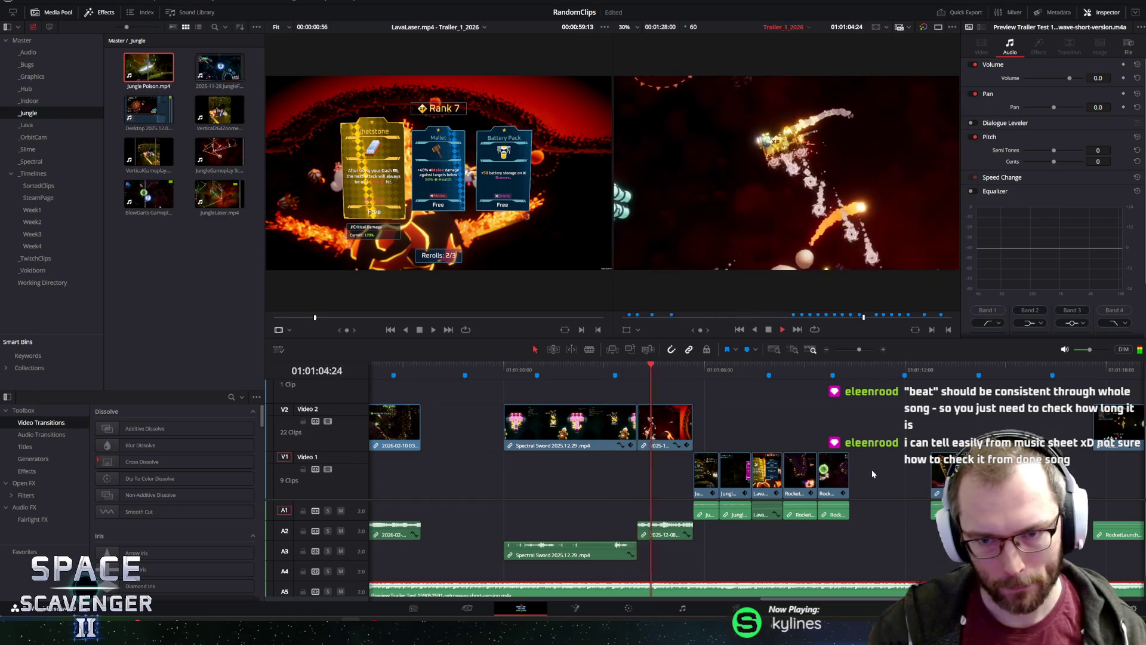
key(space)
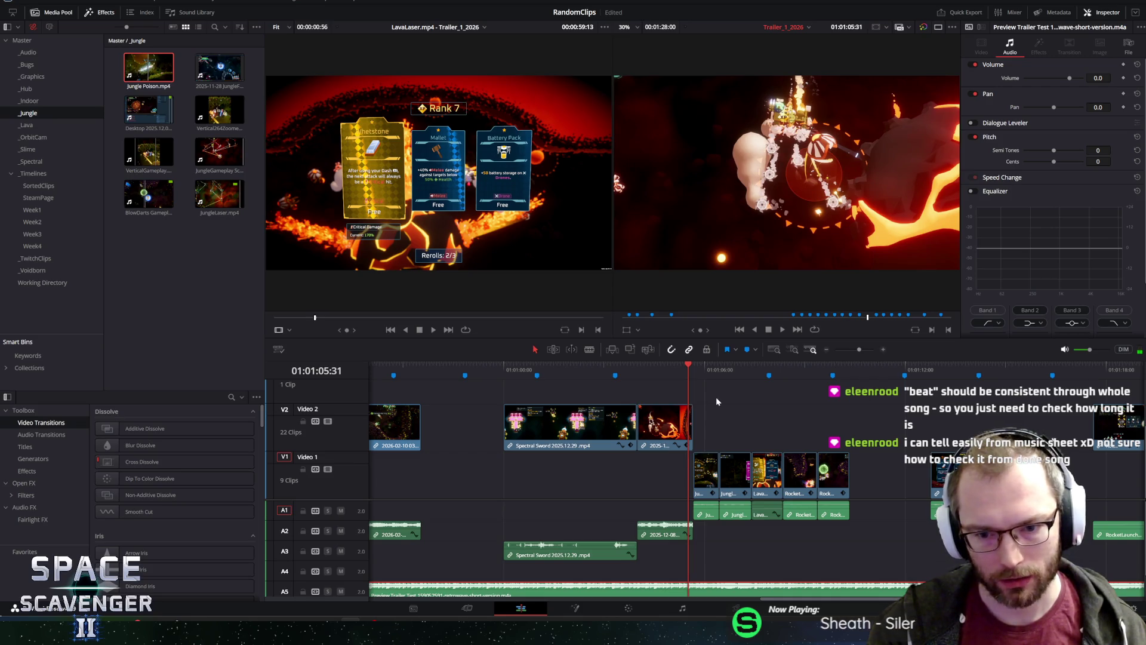
key(ctrl+equal)
key(ctrl+equal)
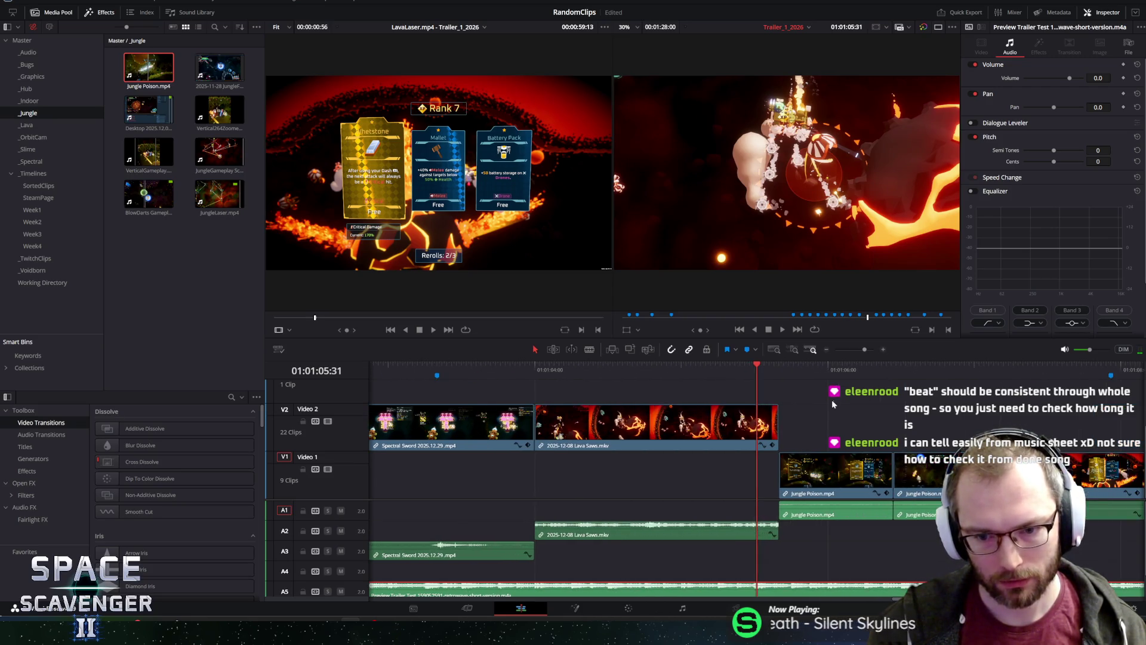
key(ctrl+equal)
Trim Lava Saws to end at 01:01:05:31, move Jungle Poison left to meet it, and extend its end.
drag(780, 424, 756, 424)
click(794, 478)
drag(794, 478, 783, 478)
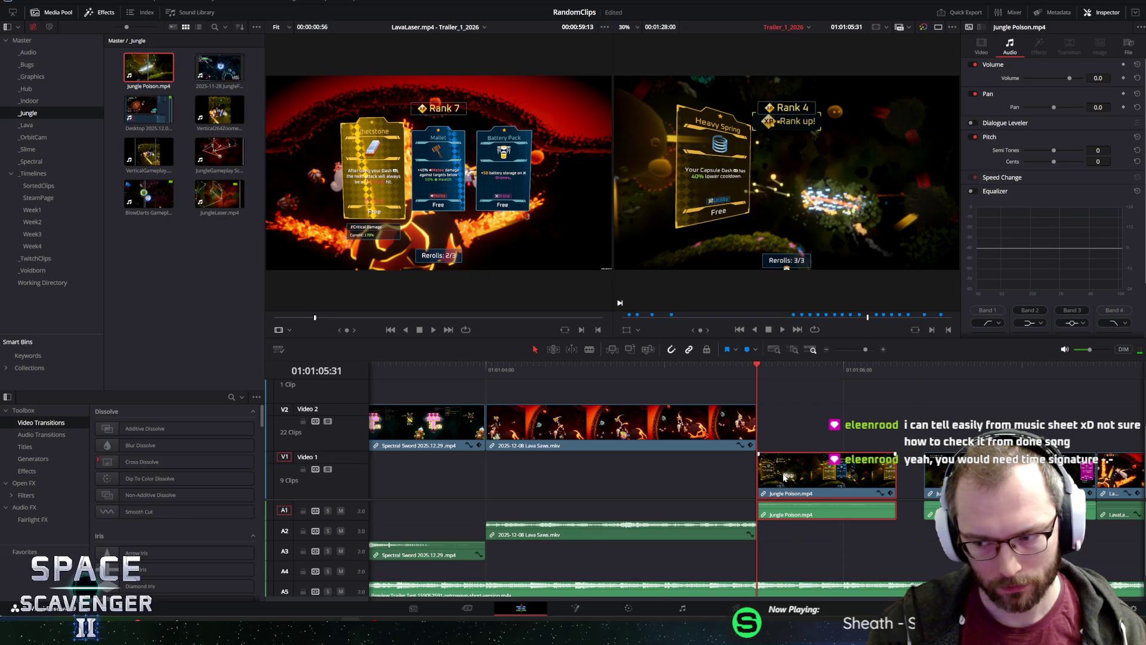
drag(891, 473, 923, 474)
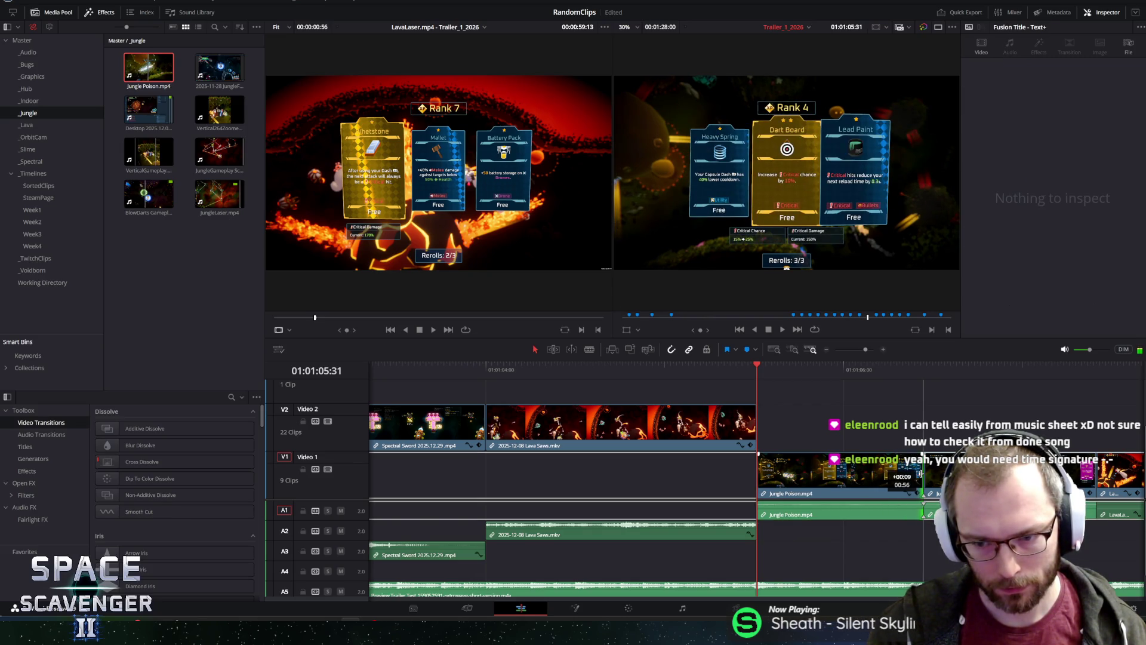
Play back the adjusted cut from 01:01:04:00, then return to Marker 8.
click(493, 372)
key(space)
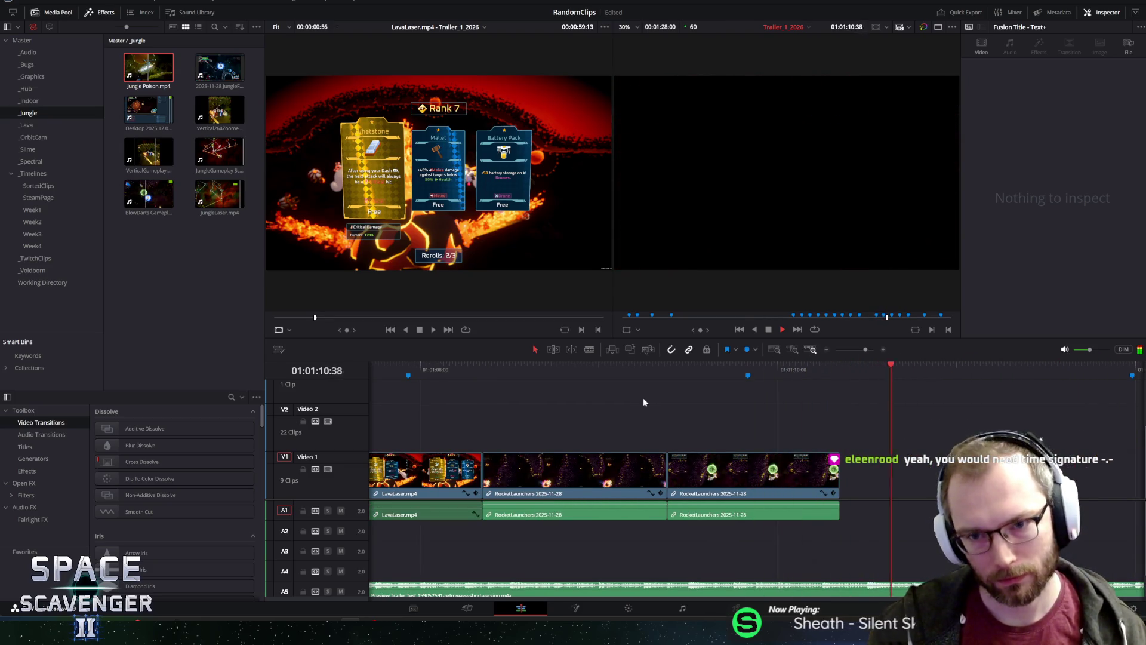
scroll(638, 394, down, 5)
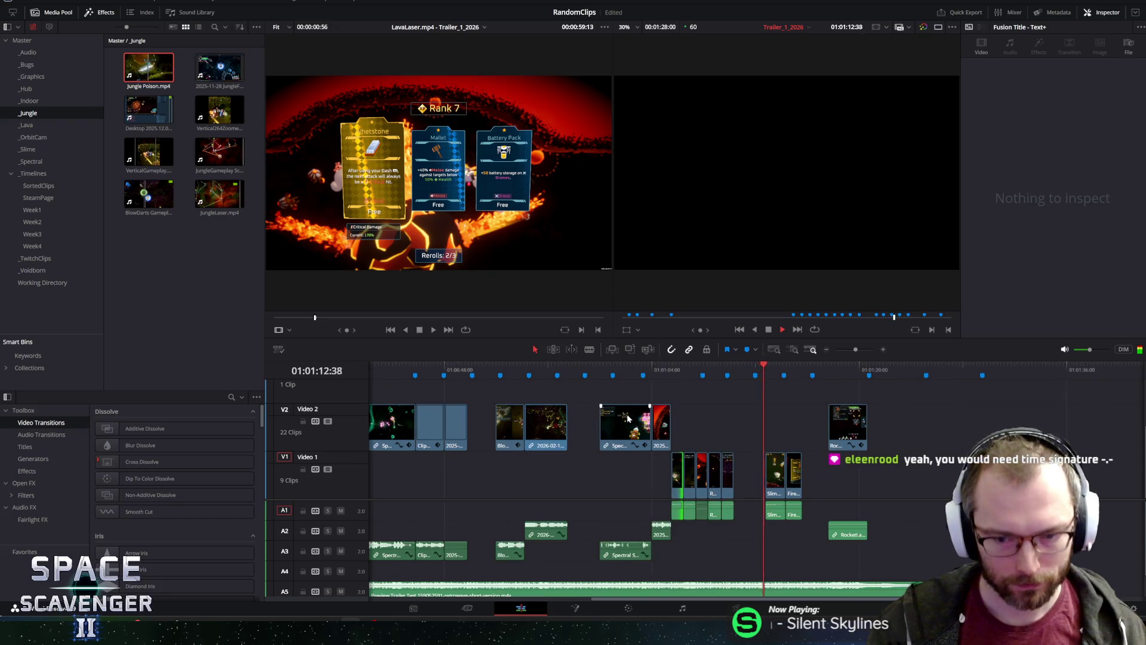
click(622, 364)
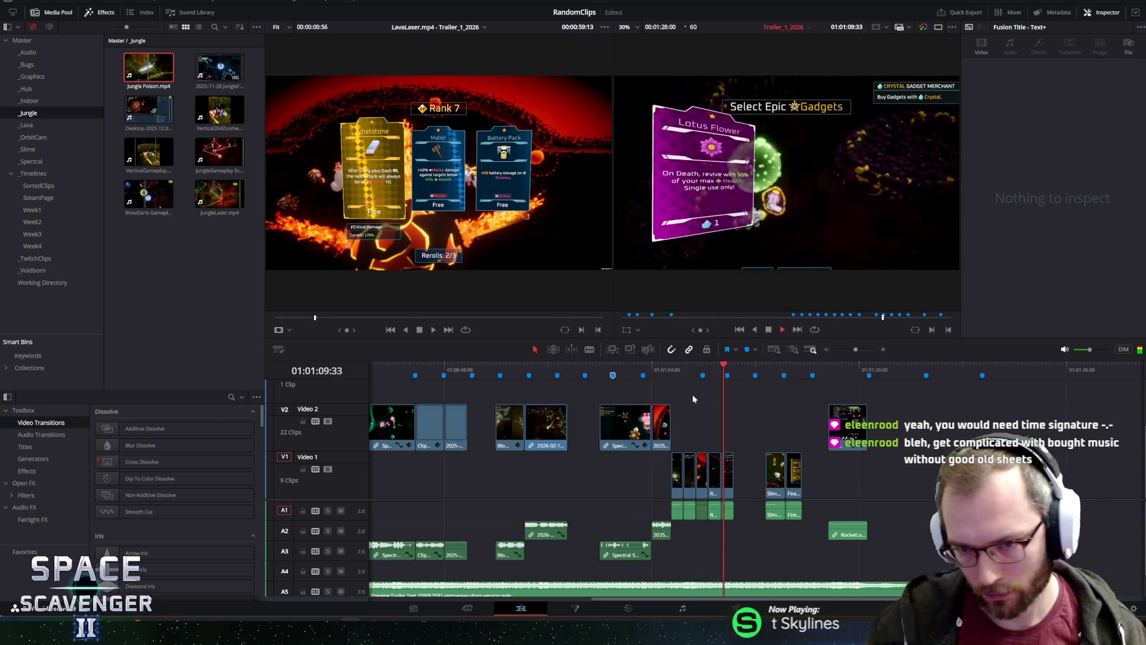
Stop playback and inspect the A1 audio clip volumes, confirming LavaLaser at 0.0.
key(space)
drag(640, 508, 737, 508)
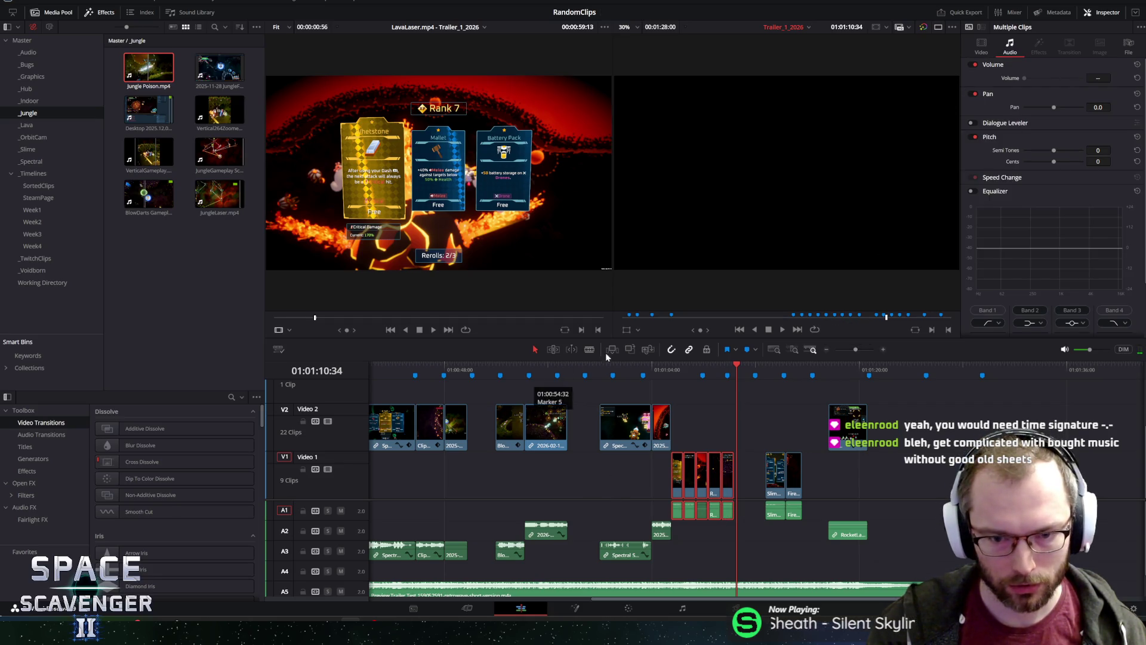
click(663, 507)
drag(643, 510, 736, 508)
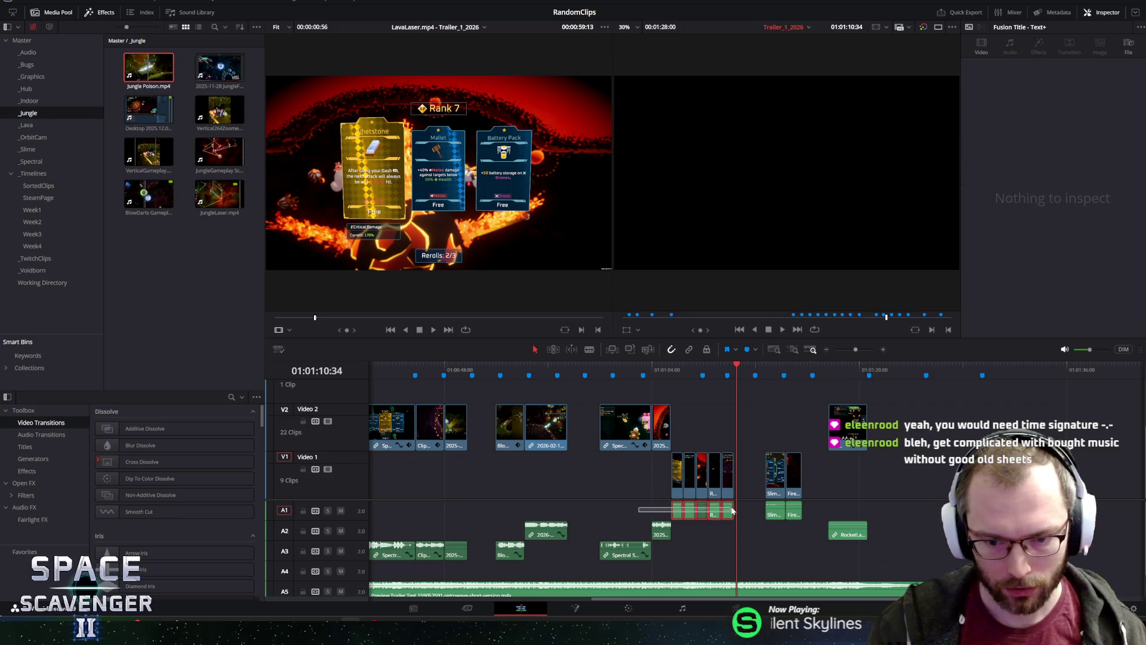
scroll(727, 504, up, 5)
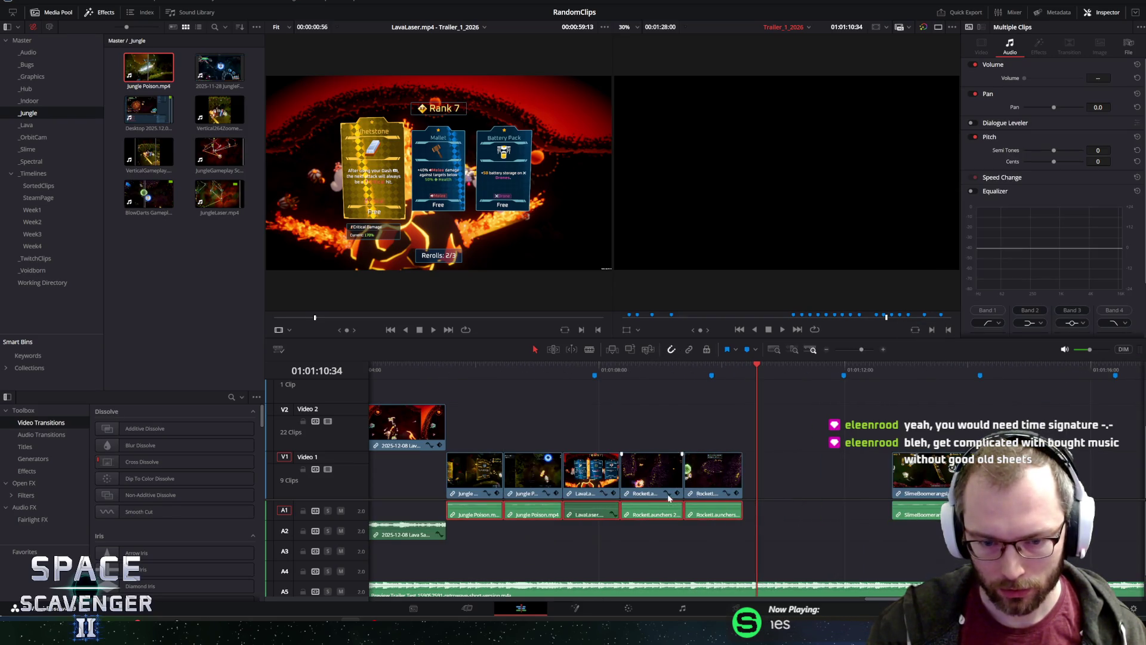
click(591, 515)
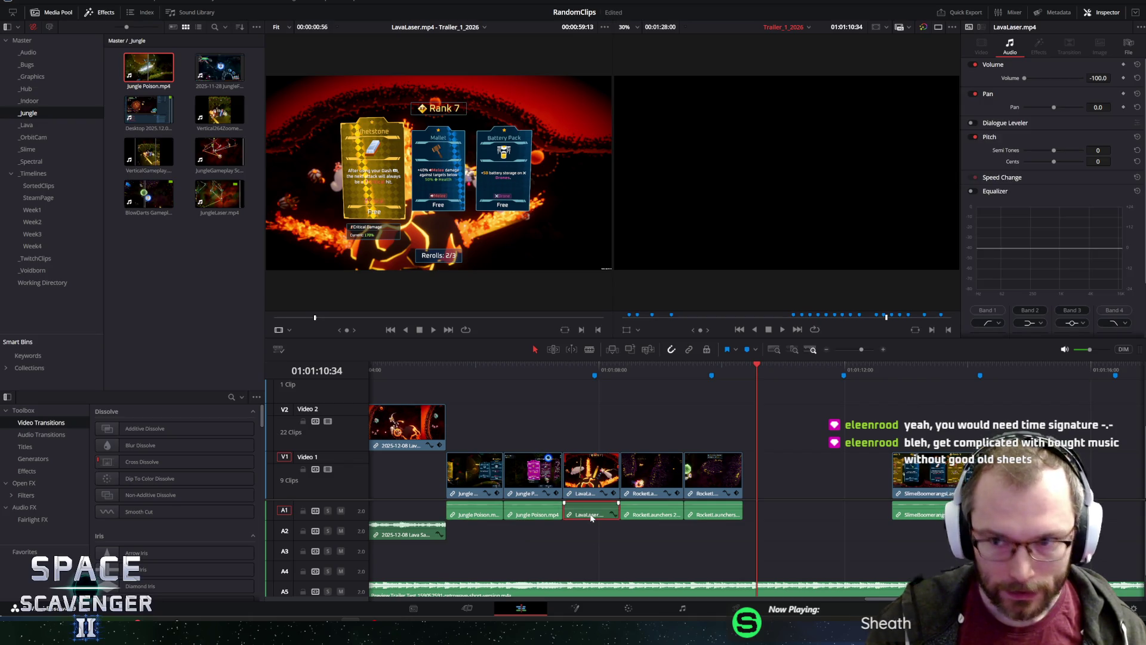
click(534, 517)
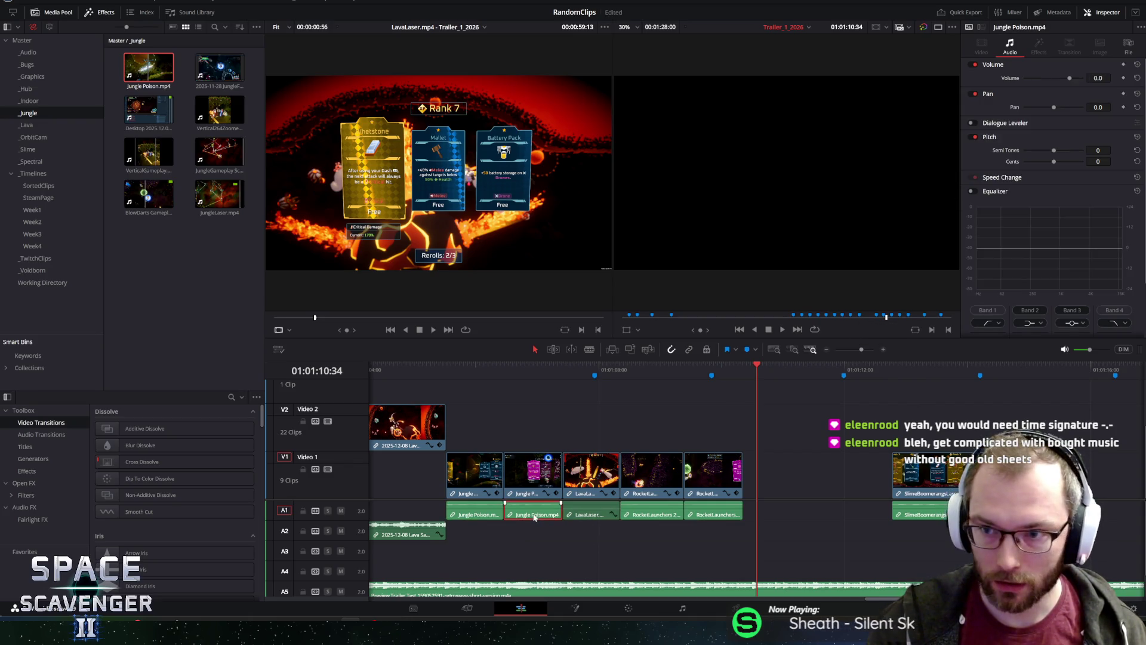
click(600, 517)
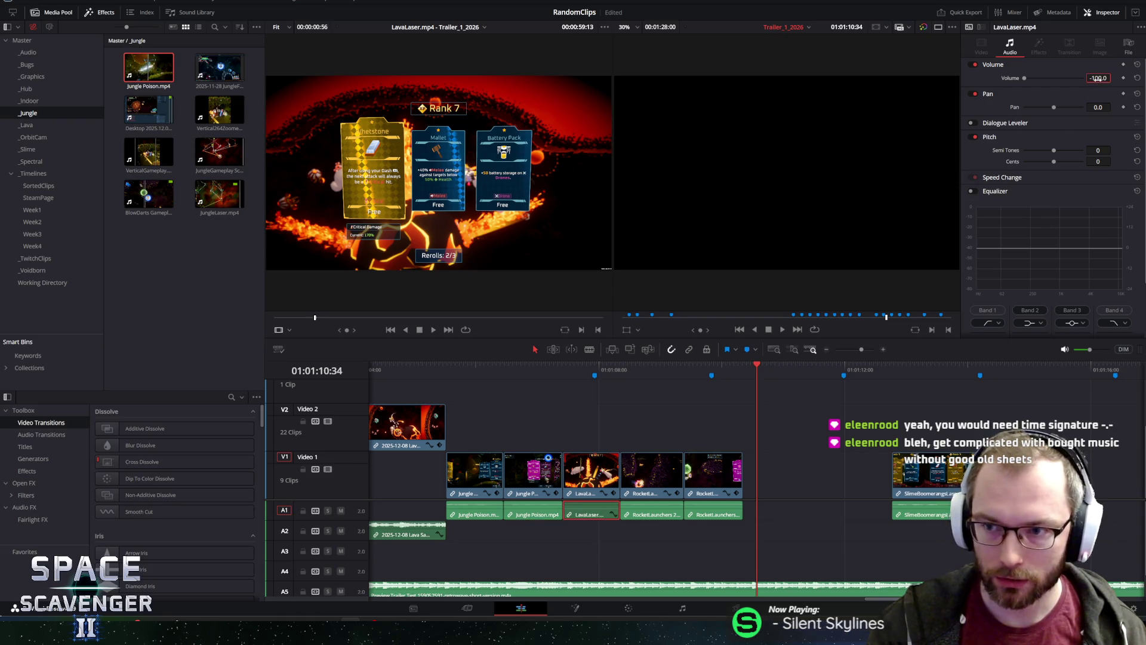
key(Return)
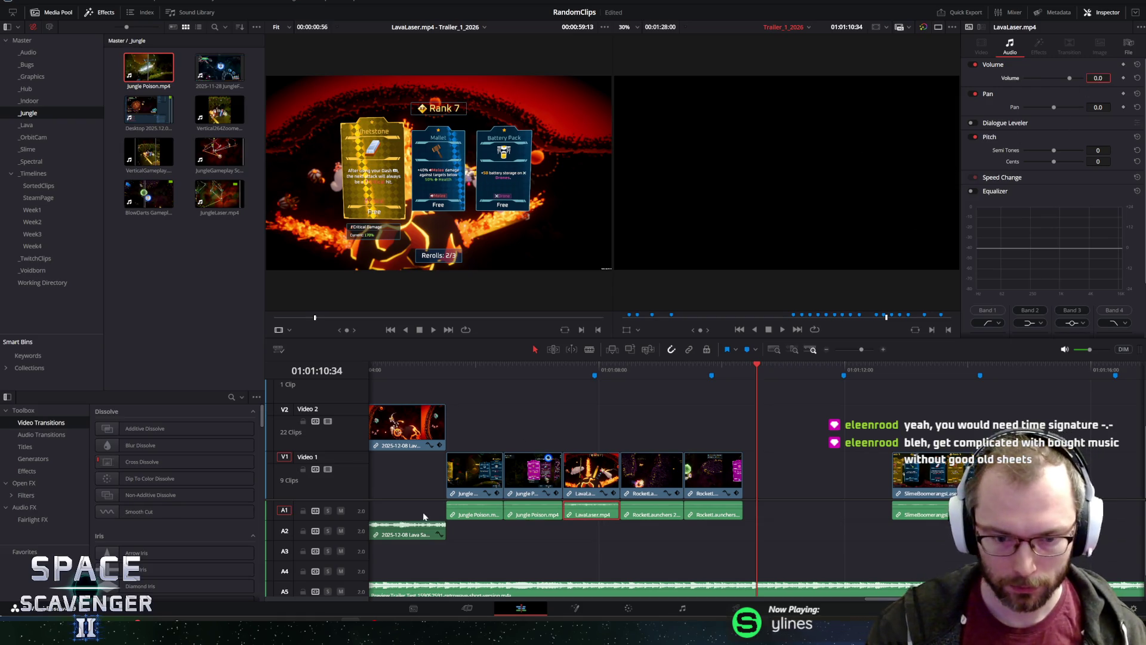
Set the volume of the five A1 audio clips to 20 and play from the LavaLaser section.
drag(424, 516, 715, 507)
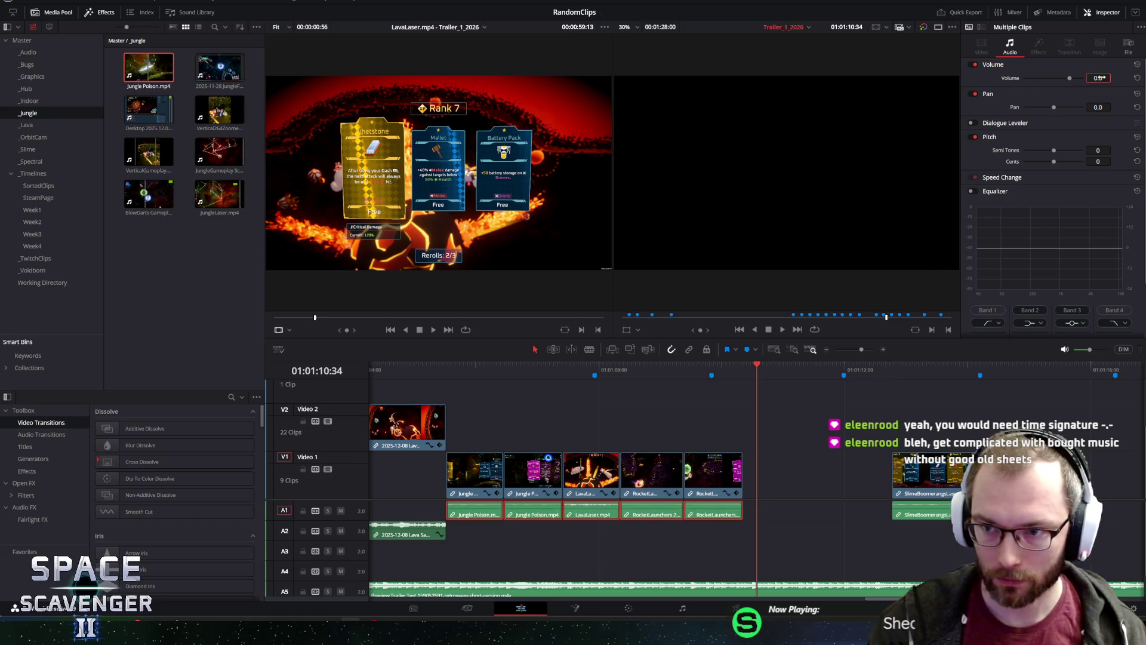
text(20)
key(Return)
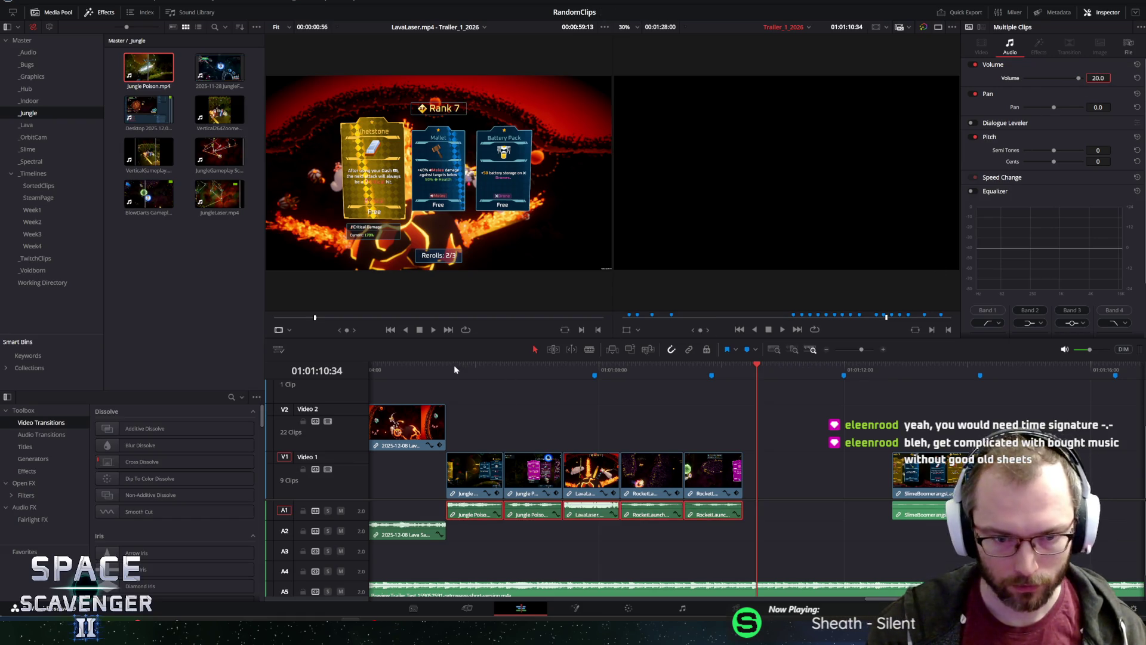
click(443, 365)
key(space)
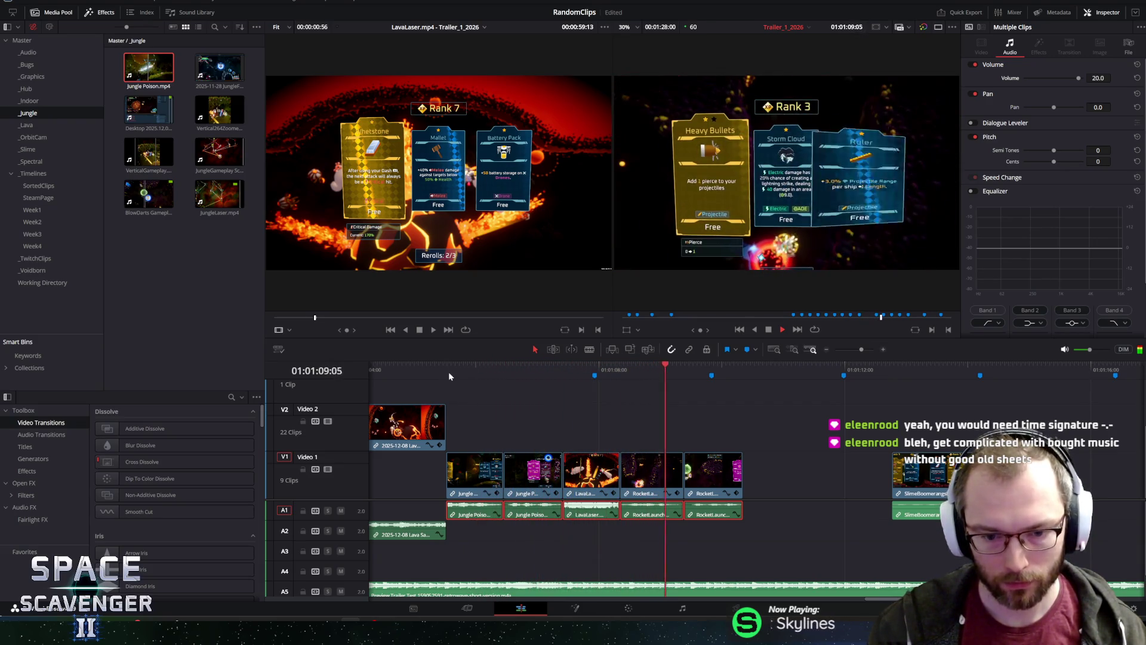
Set the LavaLaser audio clip's volume back to 0.0 and listen from around 01:01:06.
click(594, 512)
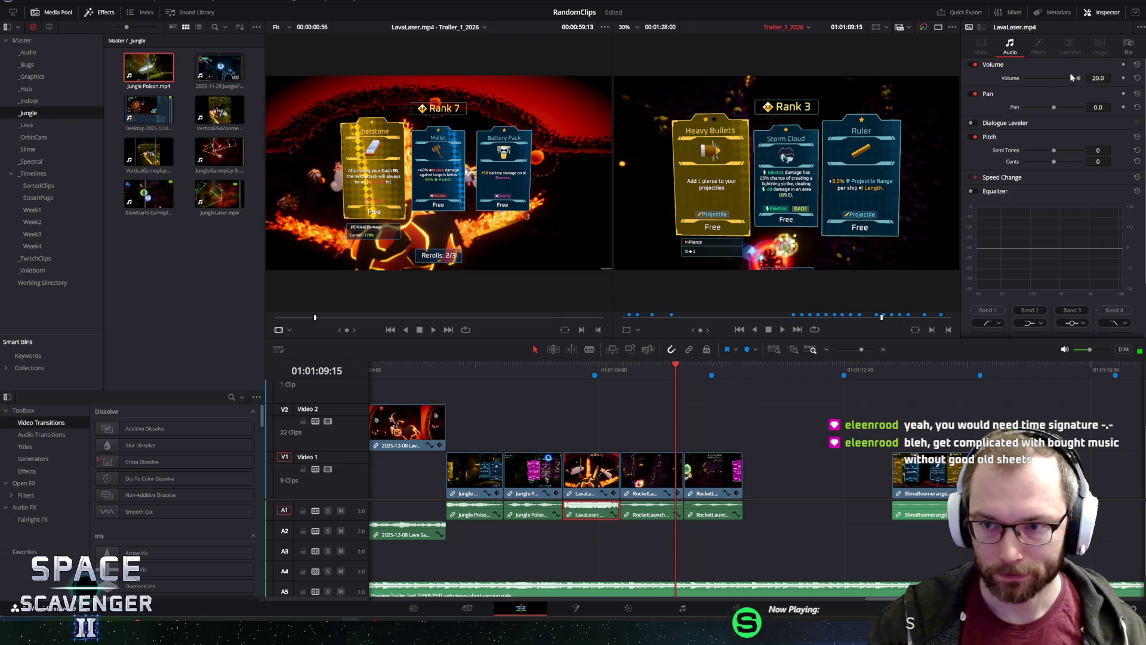
text(0)
key(Return)
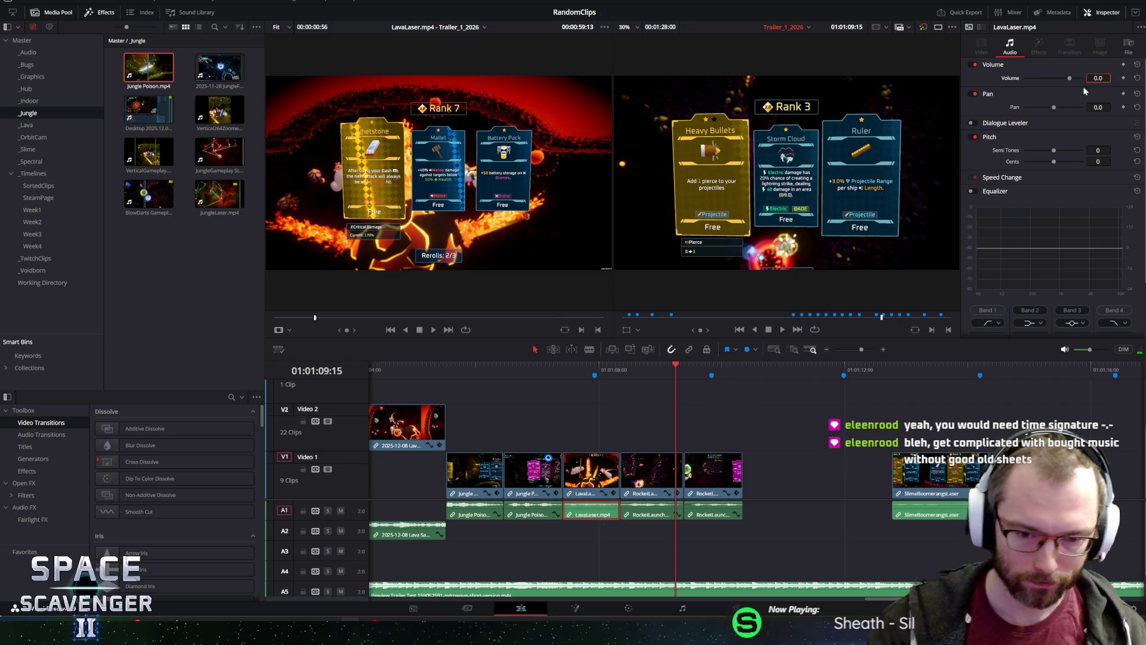
click(446, 367)
key(space)
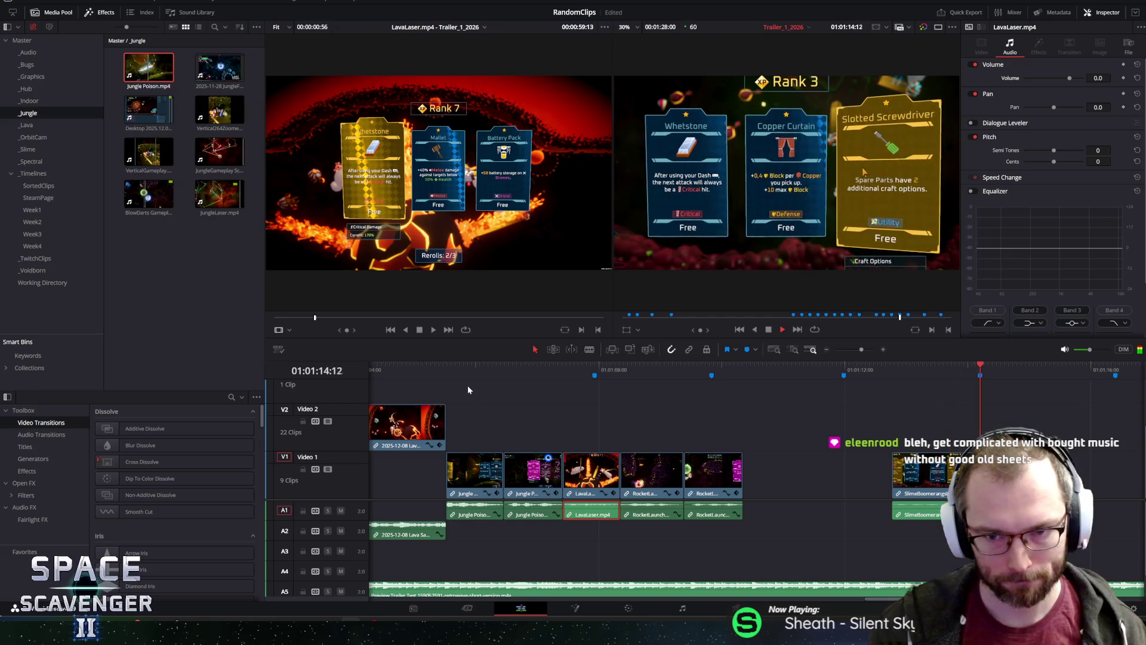
key(space)
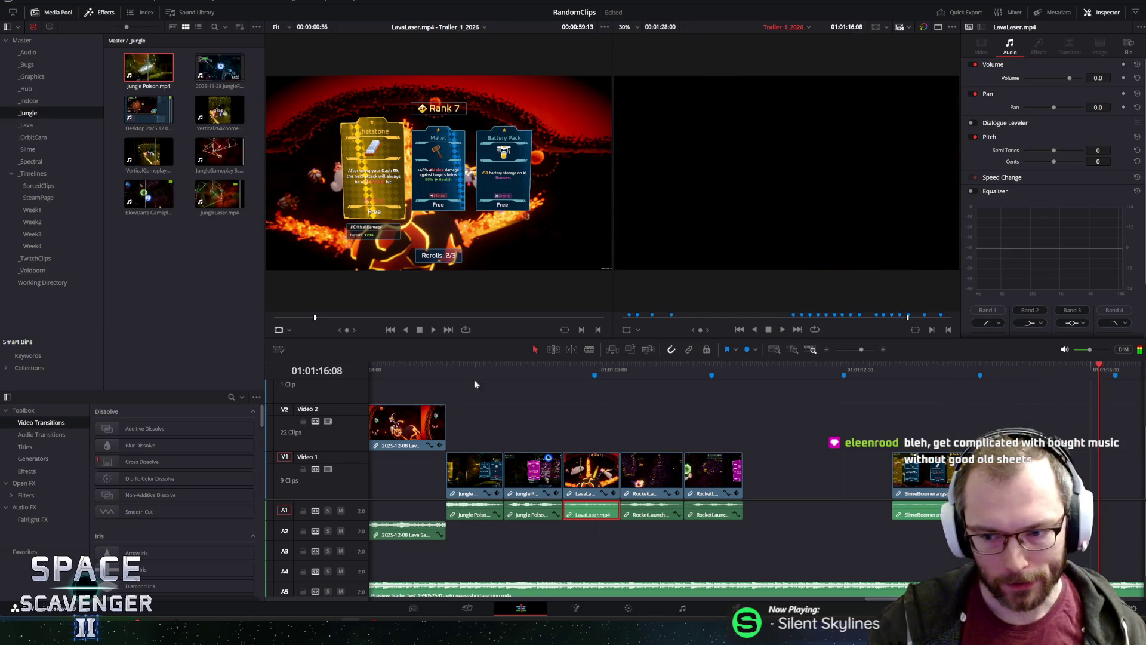
scroll(786, 454, down, 1)
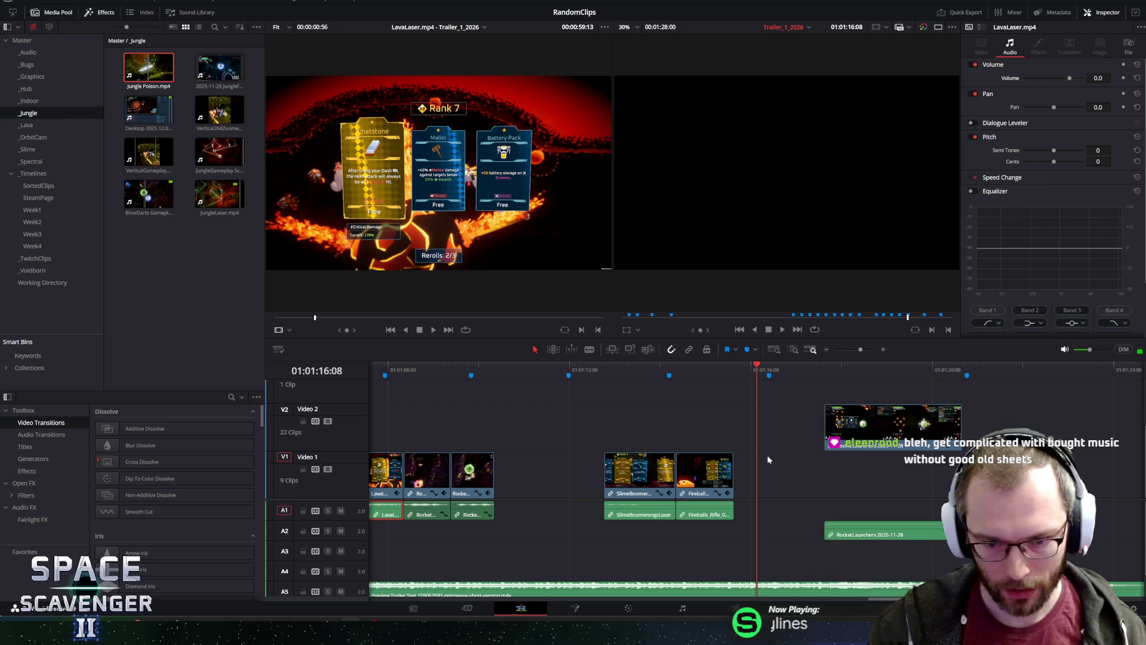
click(452, 368)
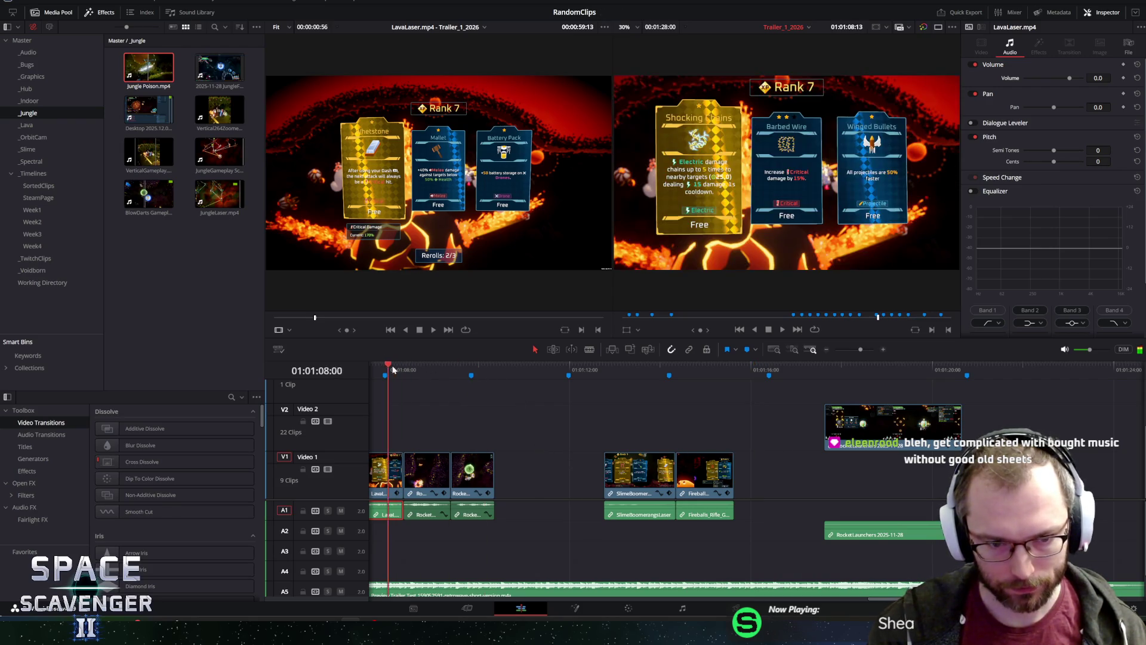
click(681, 371)
scroll(976, 384, down, 3)
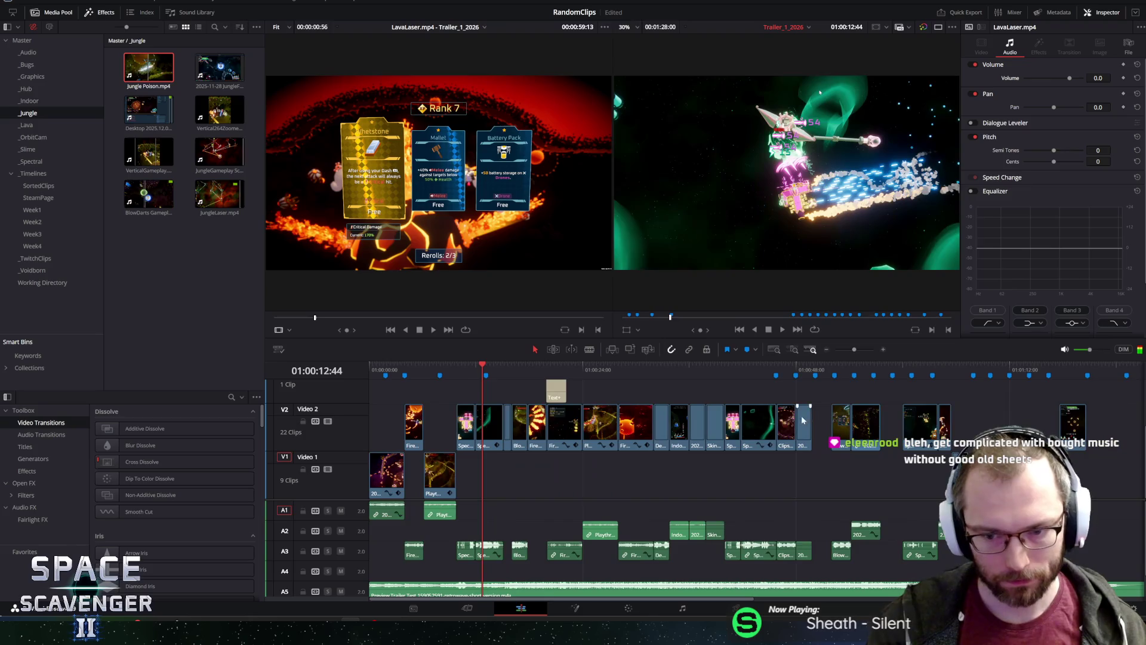
click(939, 370)
scroll(1051, 418, up, 3)
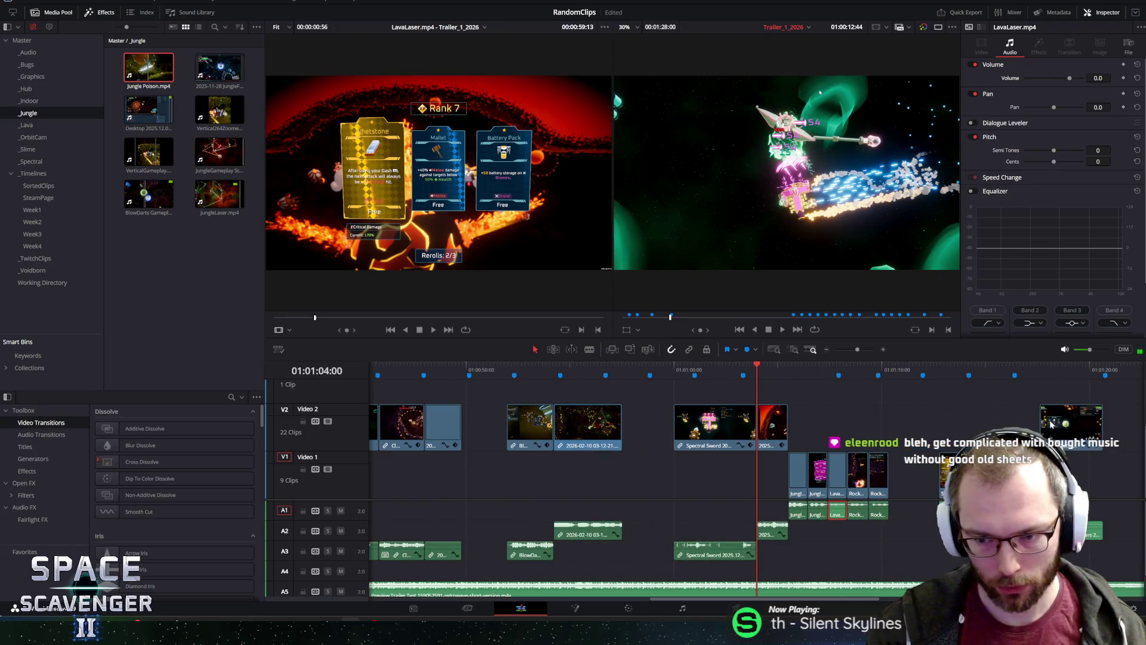
key(space)
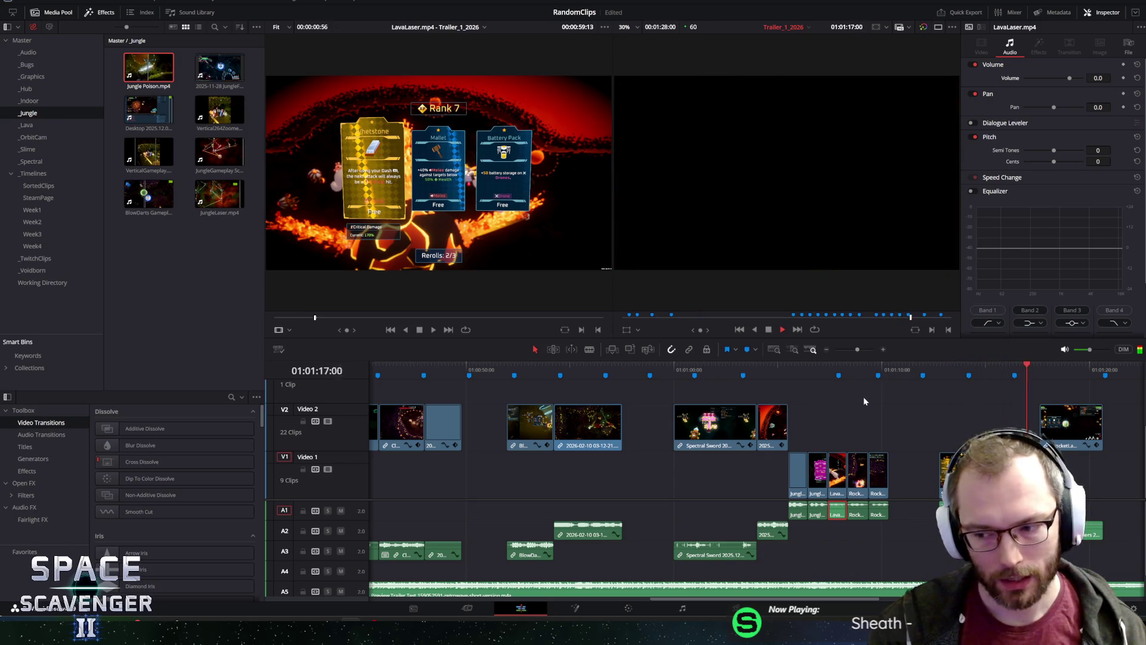
key(space)
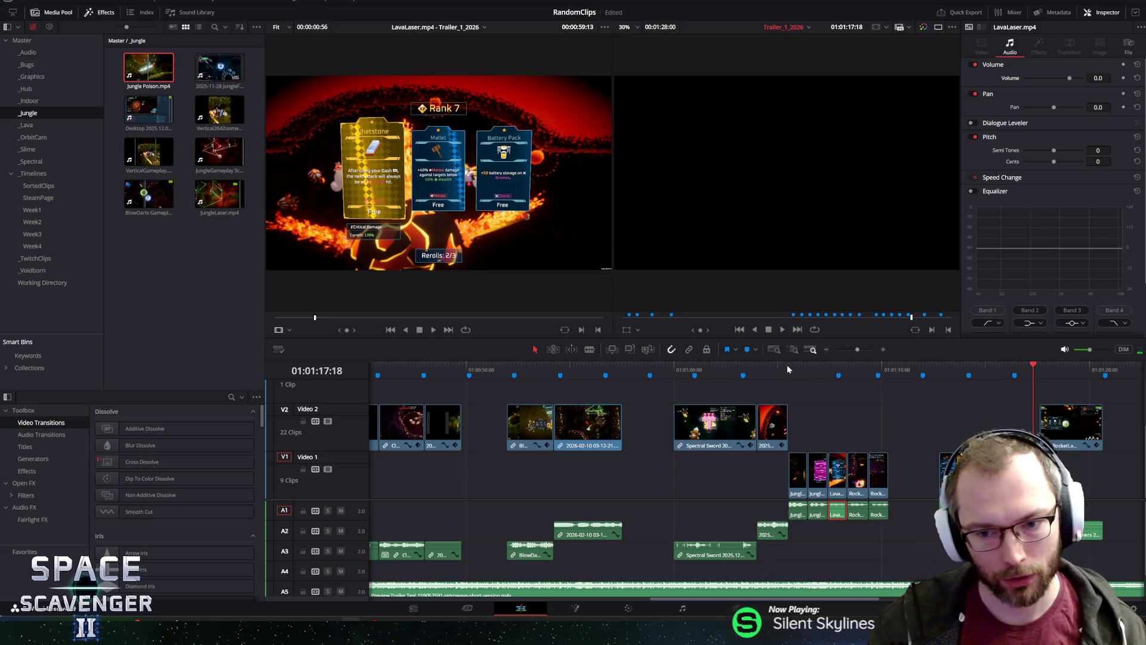
click(788, 368)
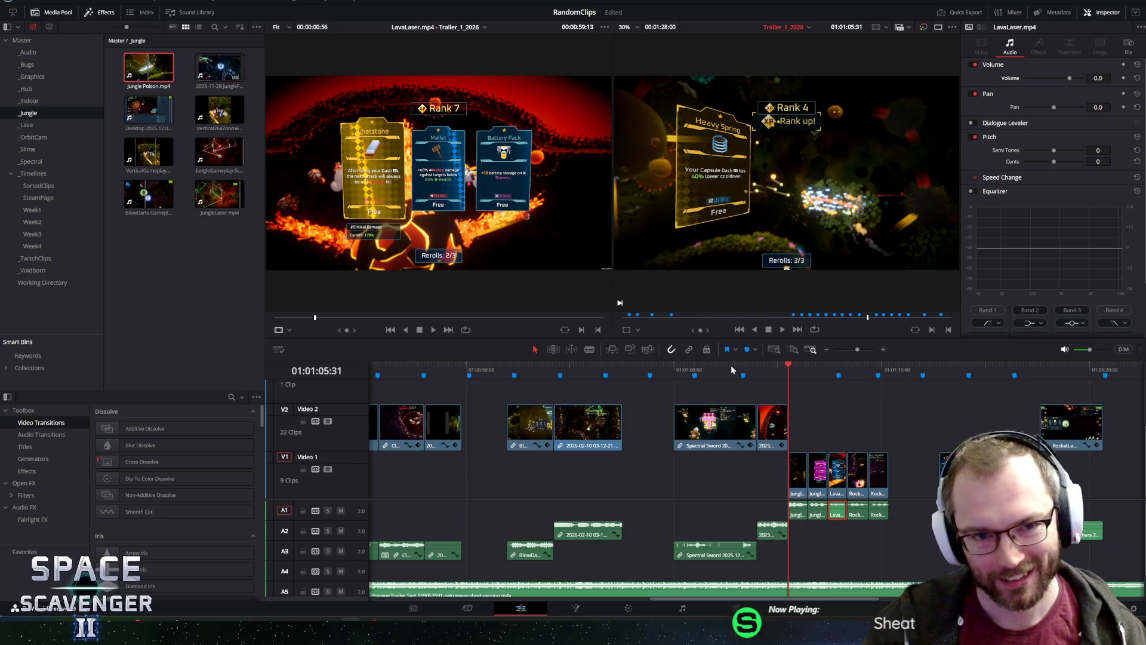
key(space)
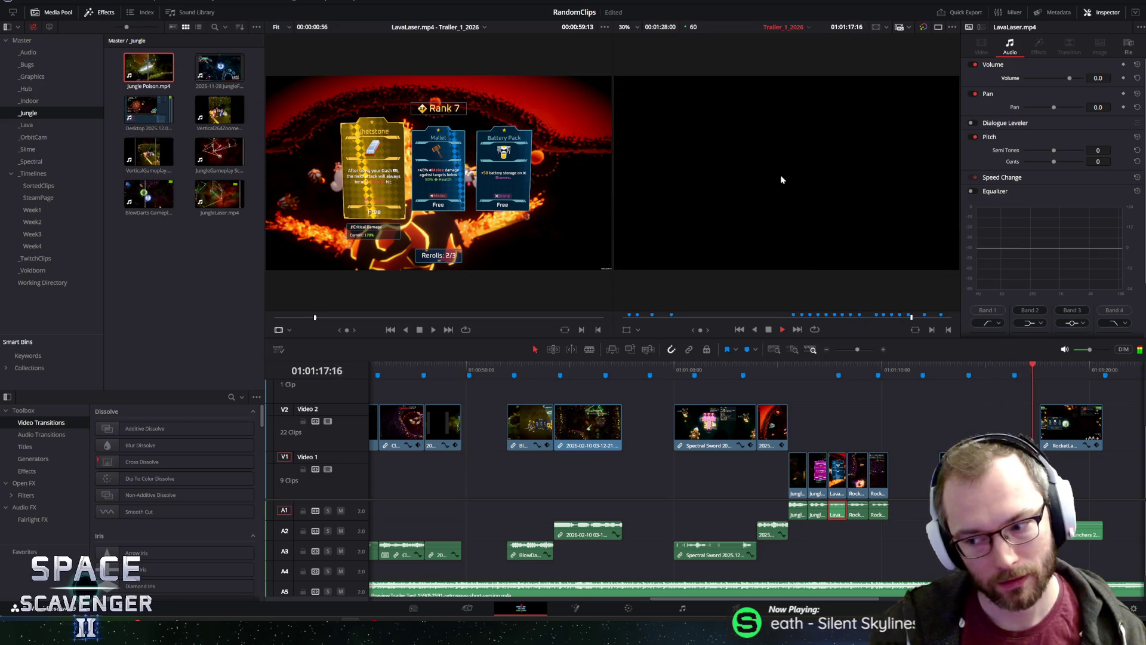
click(794, 370)
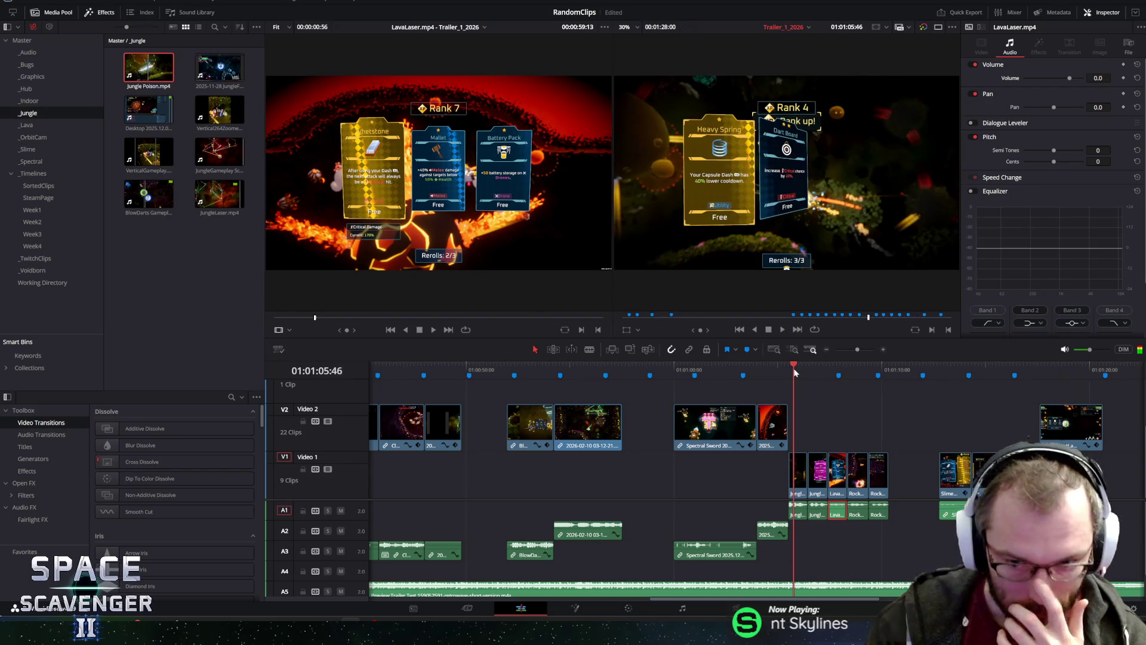
drag(794, 370, 821, 375)
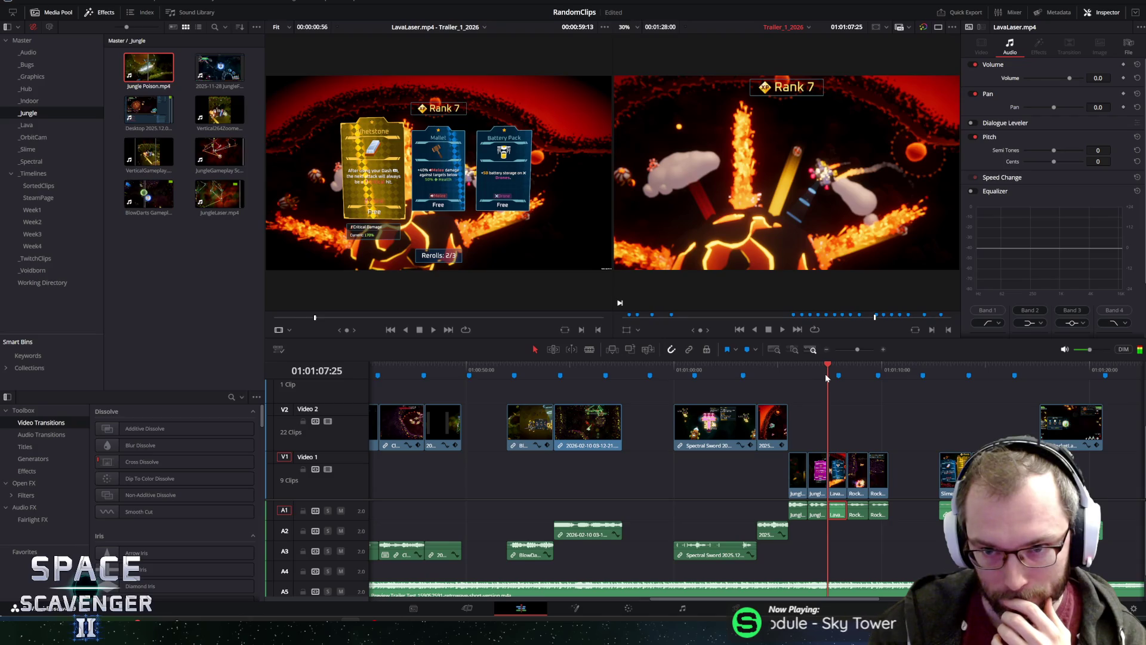
mouse_move(831, 380)
mouse_down()
mouse_move(892, 383)
mouse_move(820, 382)
mouse_move(885, 385)
mouse_move(801, 397)
mouse_move(991, 406)
mouse_up()
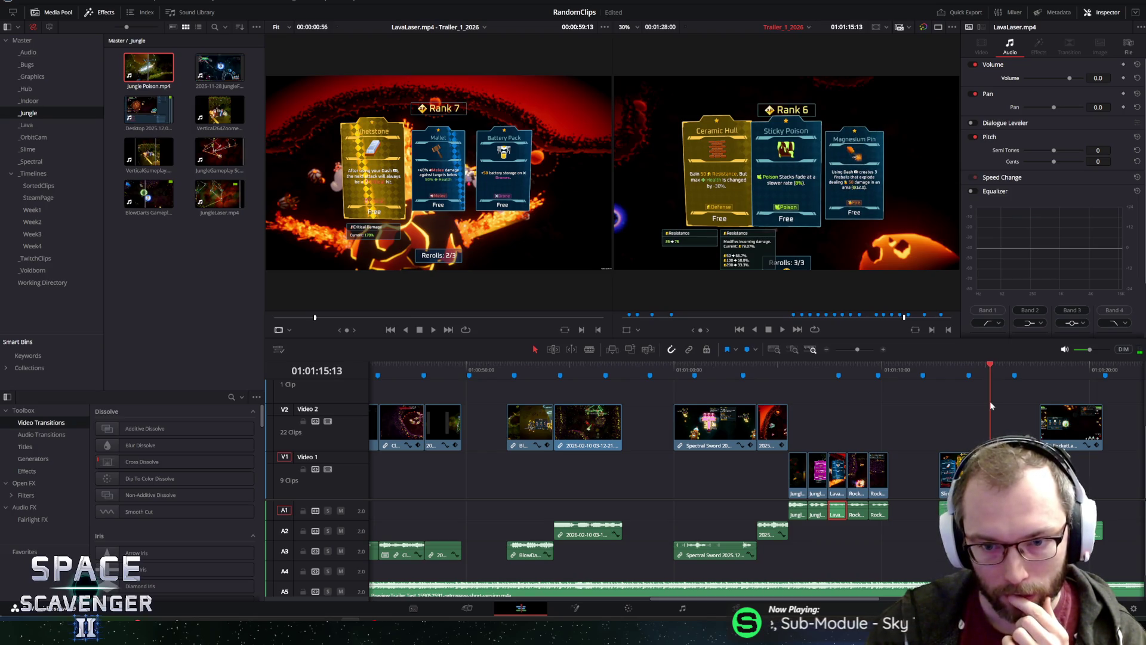
drag(990, 406, 962, 403)
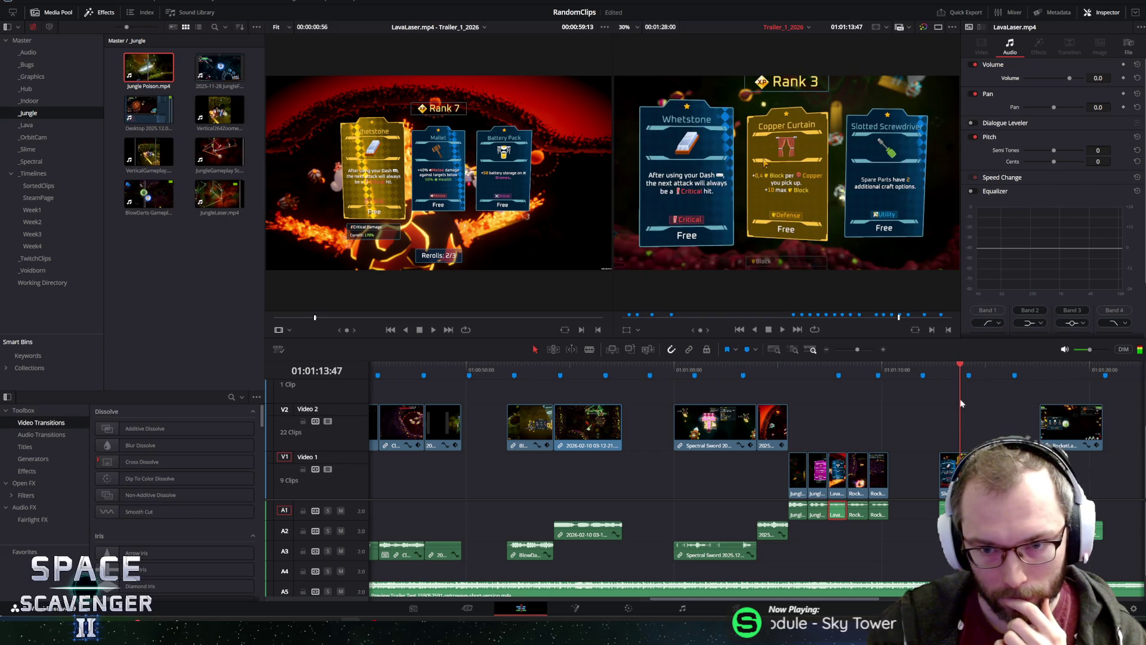
key(space)
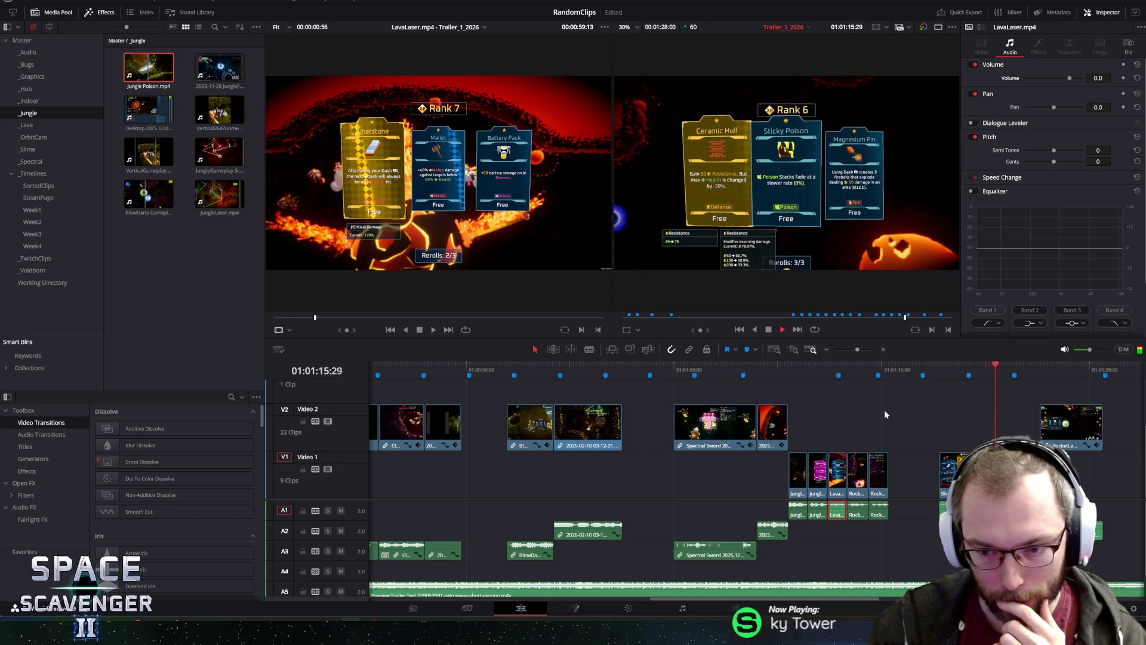
scroll(414, 472, down, 2)
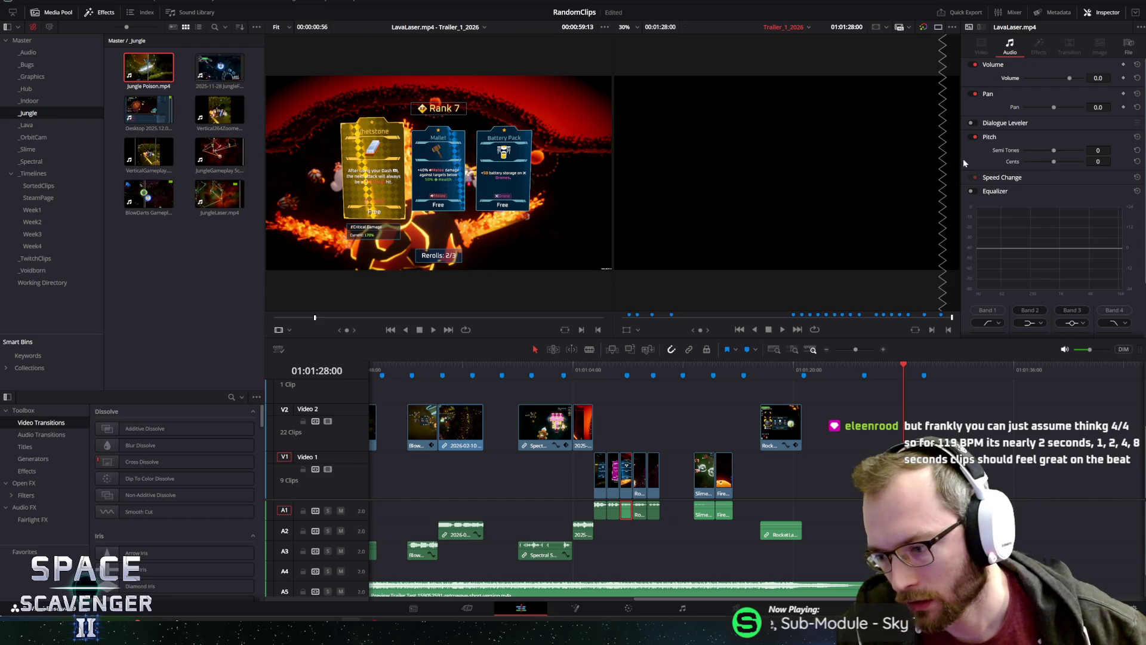
click(597, 475)
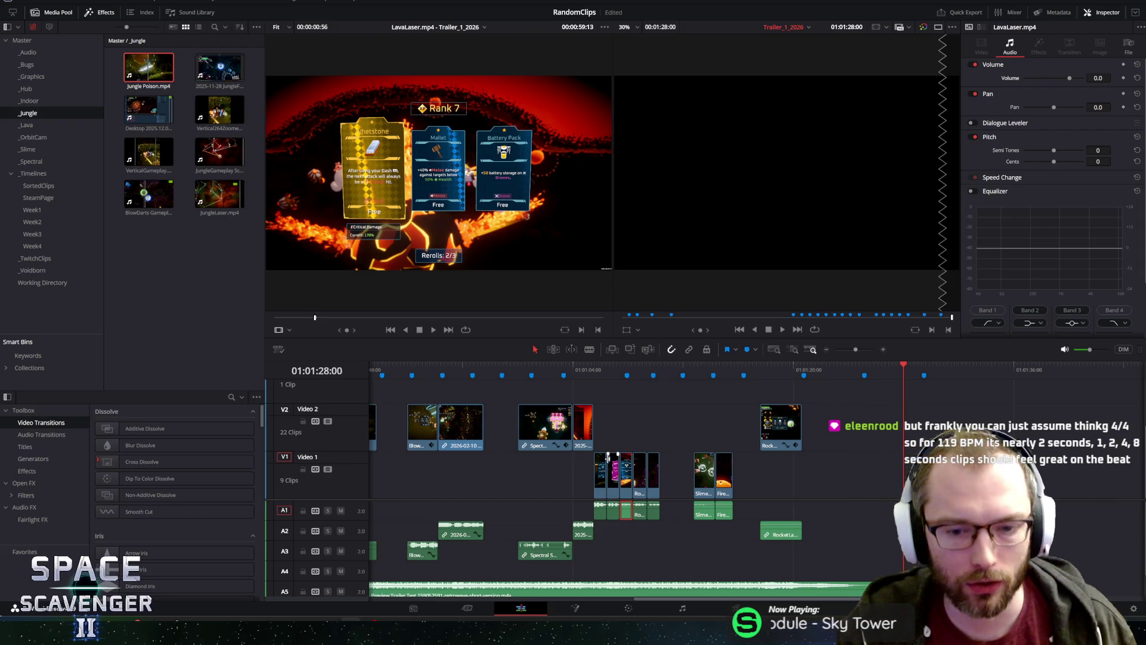
scroll(664, 461, up, 3)
scroll(517, 433, up, 2)
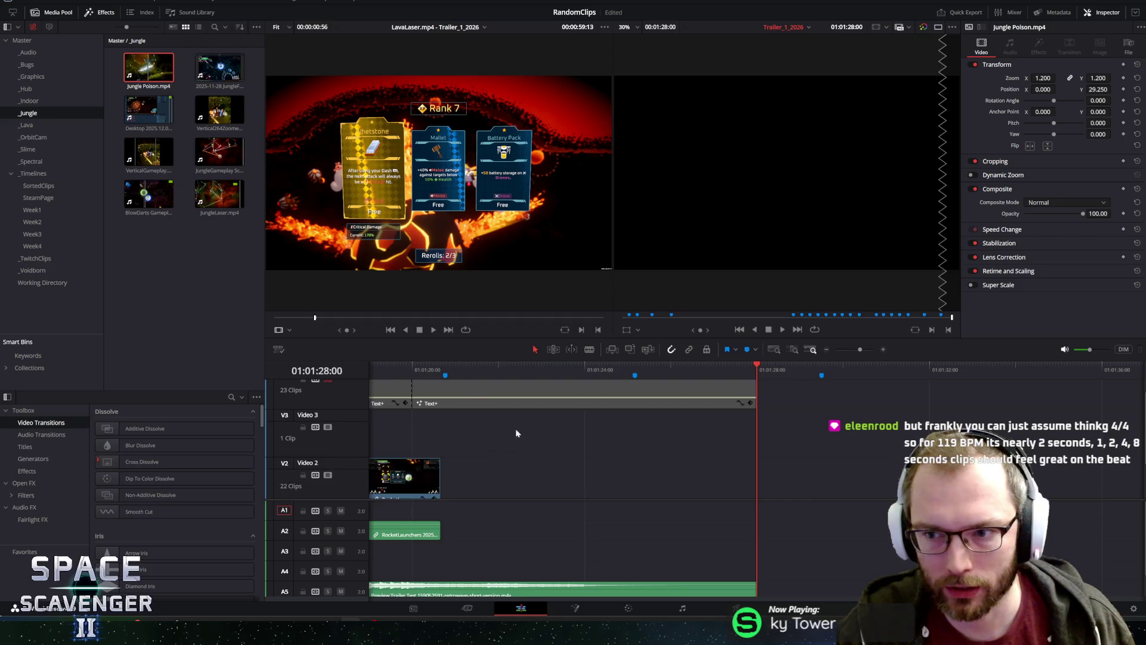
scroll(414, 362, down, 4)
key(Home)
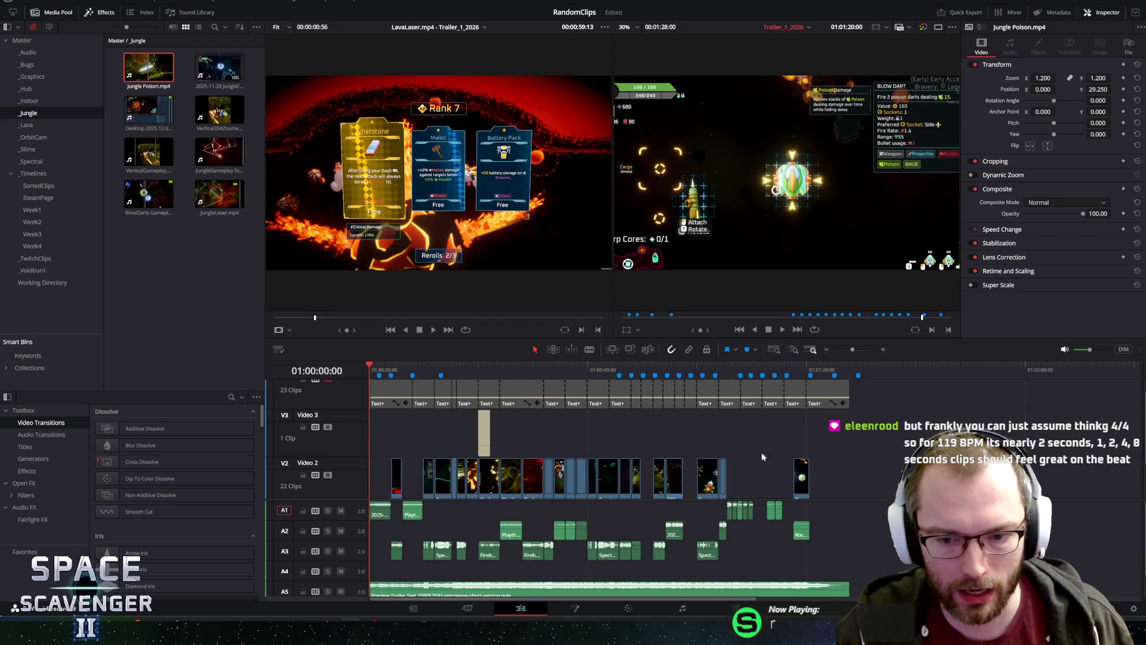
click(728, 371)
scroll(729, 372, up, 5)
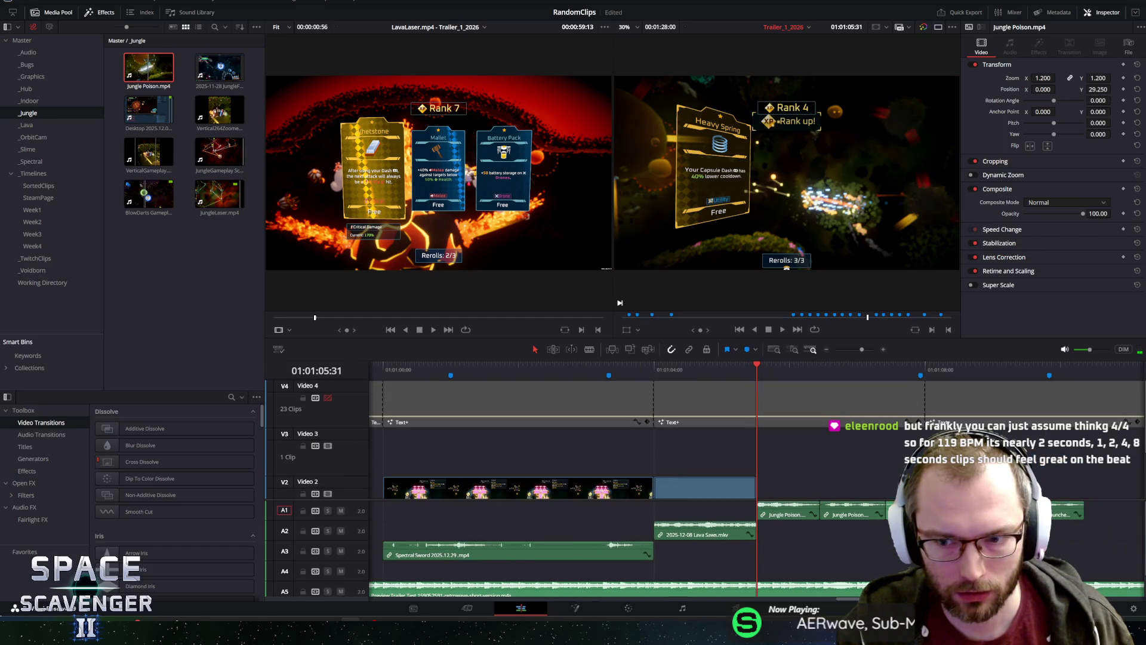
scroll(844, 480, down, 2)
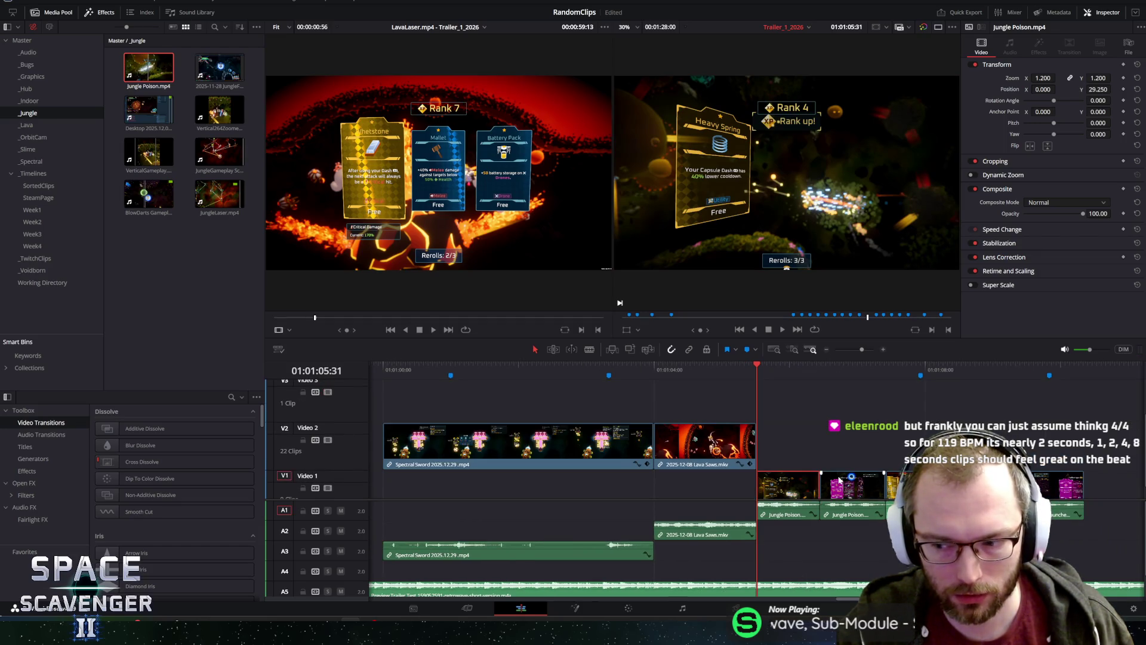
scroll(657, 477, right, 3)
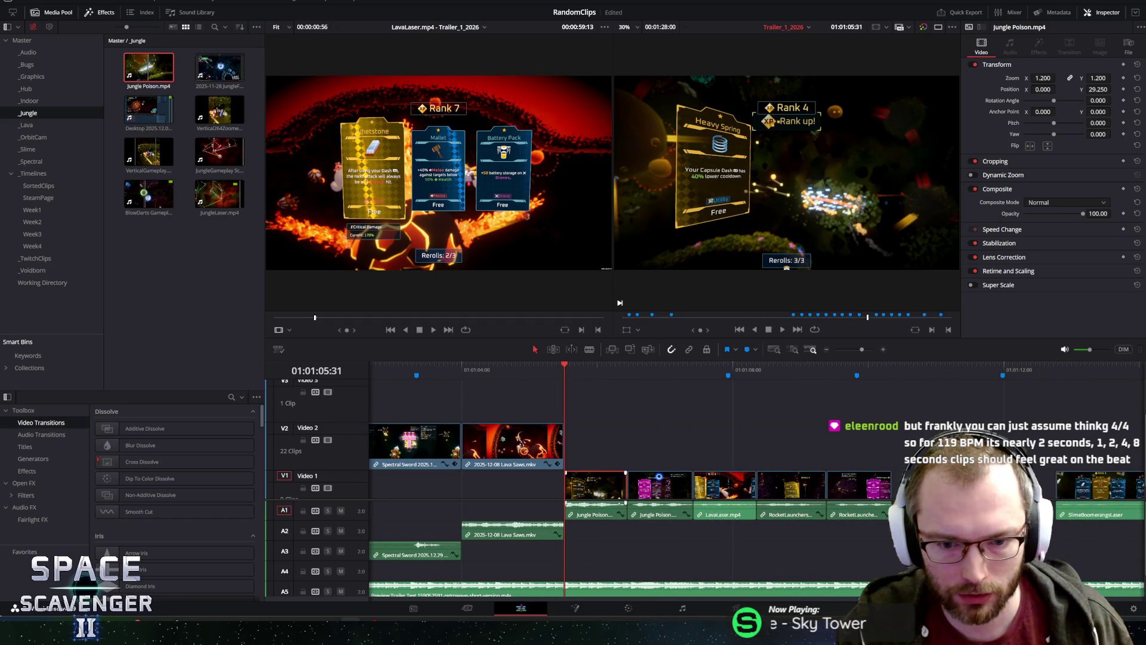
right_click(605, 493)
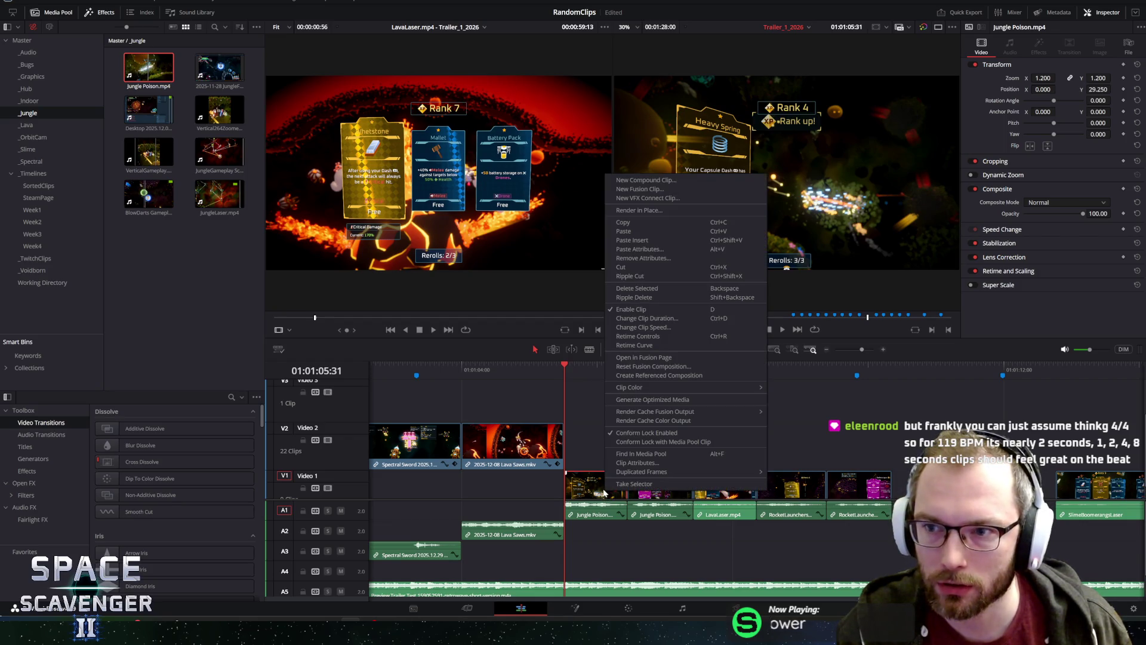
click(643, 320)
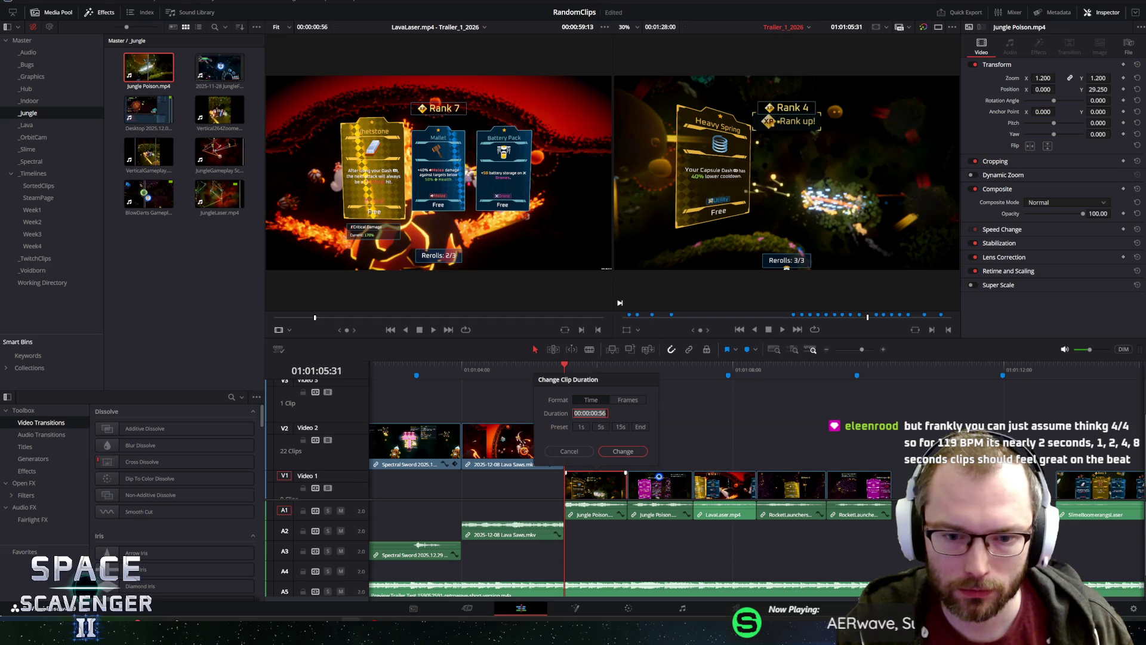
key(Right)
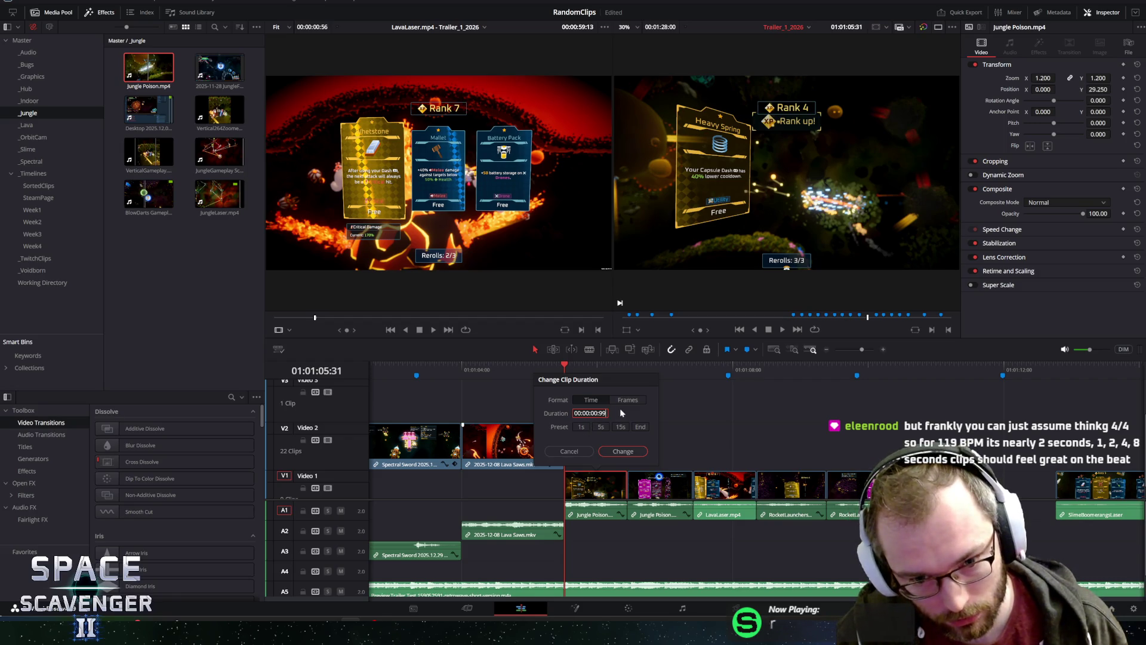
key(Return)
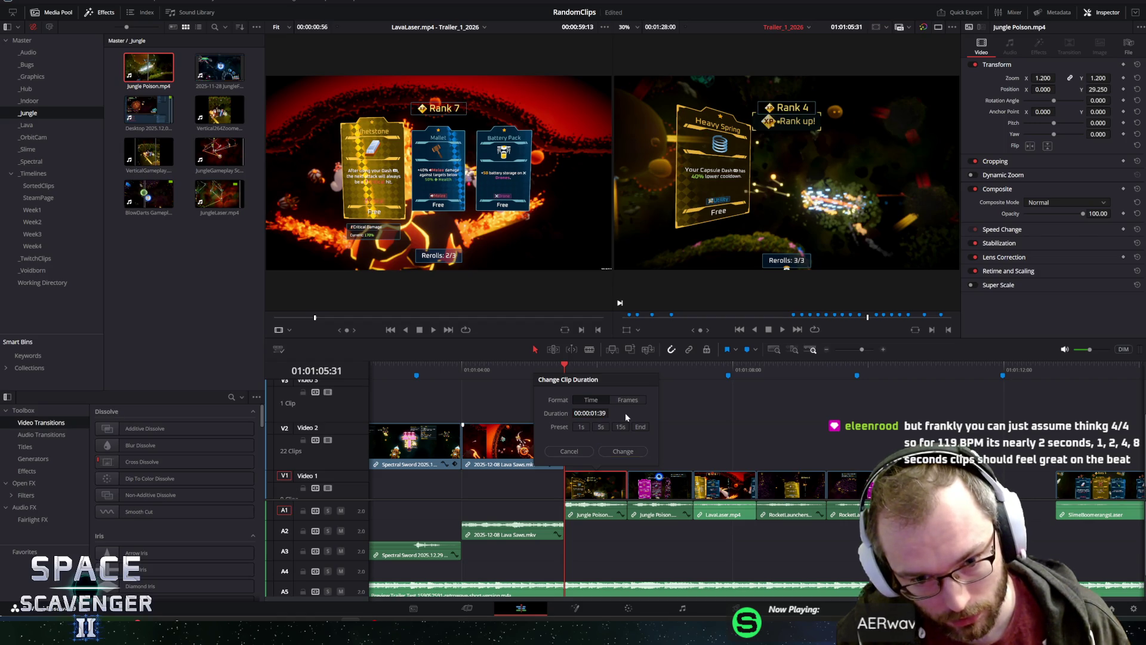
key(Return)
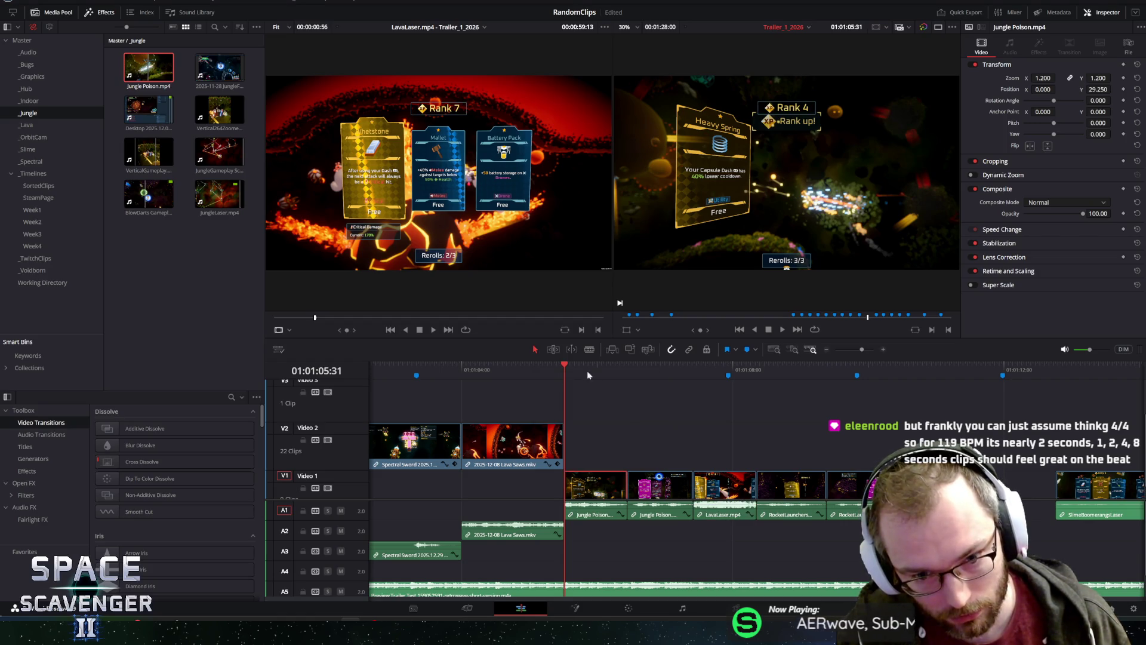
click(577, 366)
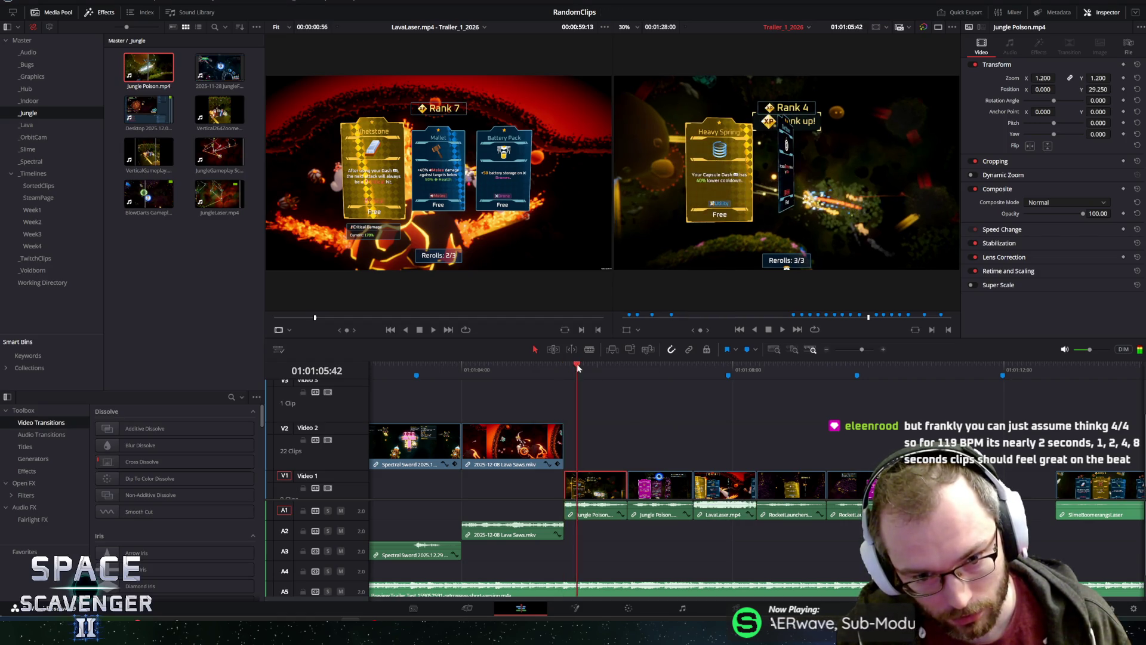
right_click(603, 494)
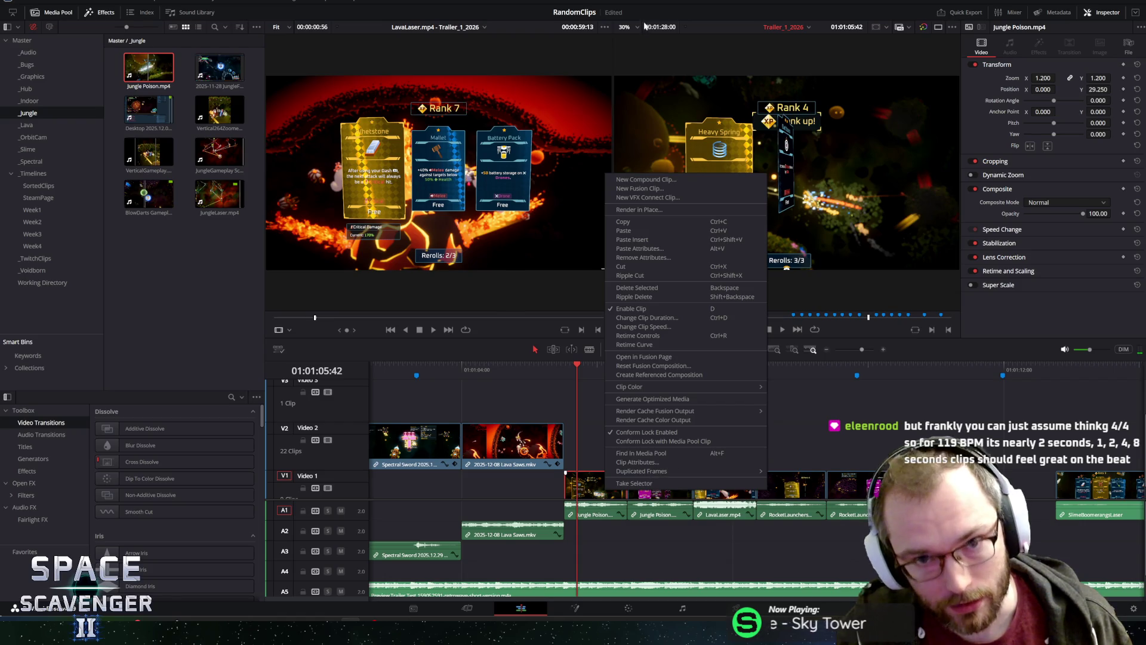
key(Escape)
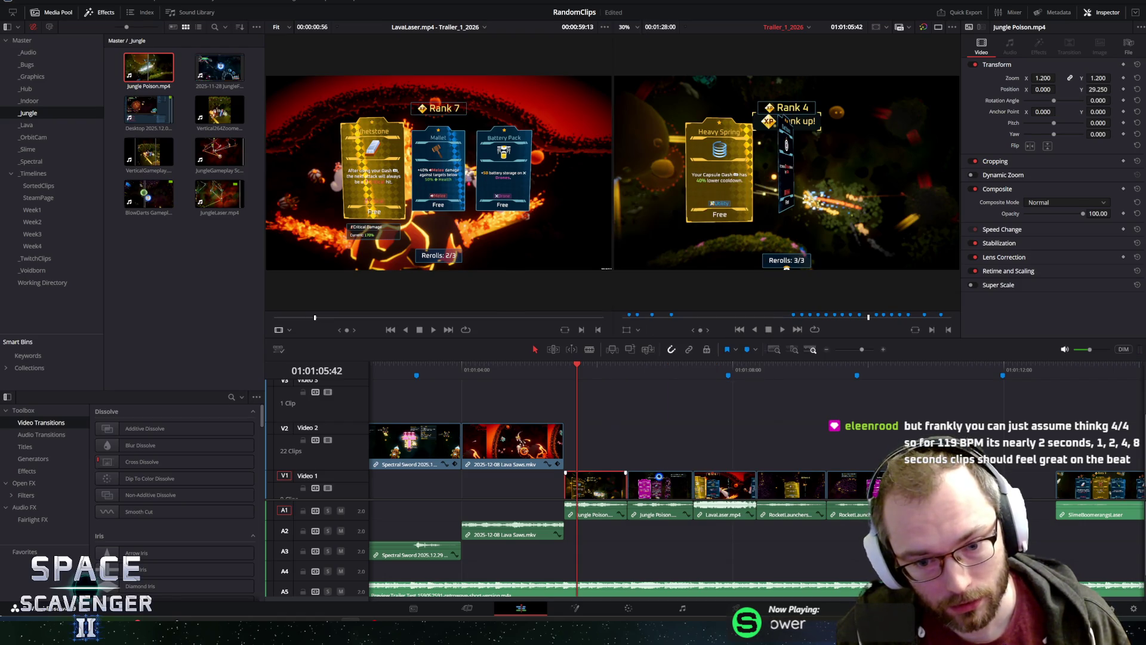
click(564, 364)
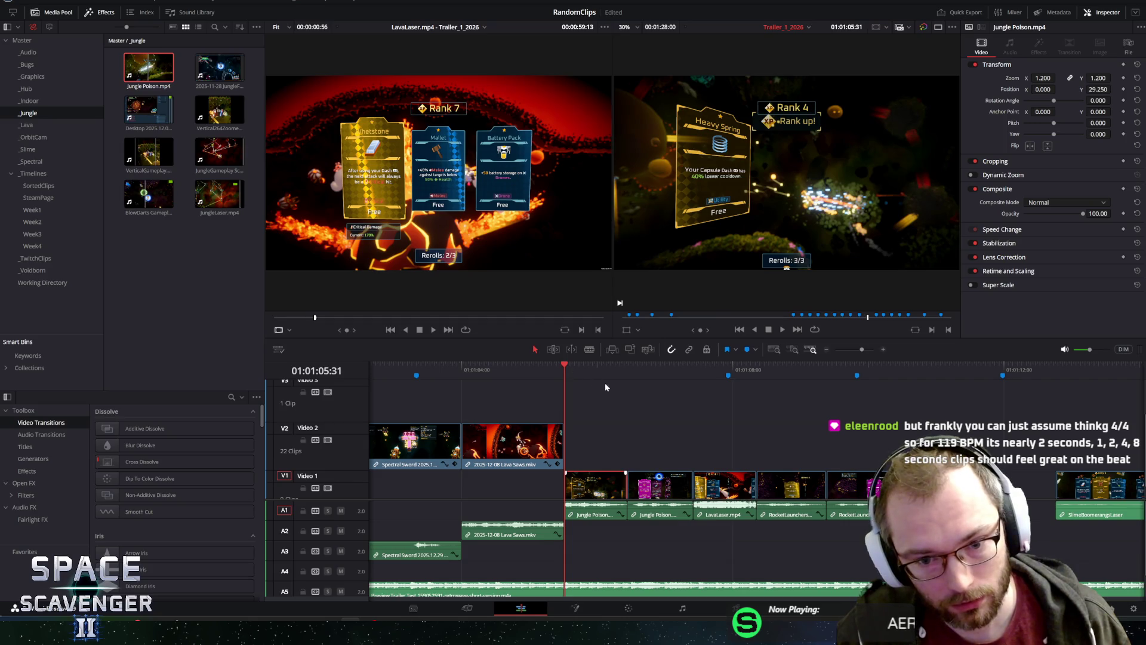
key(space)
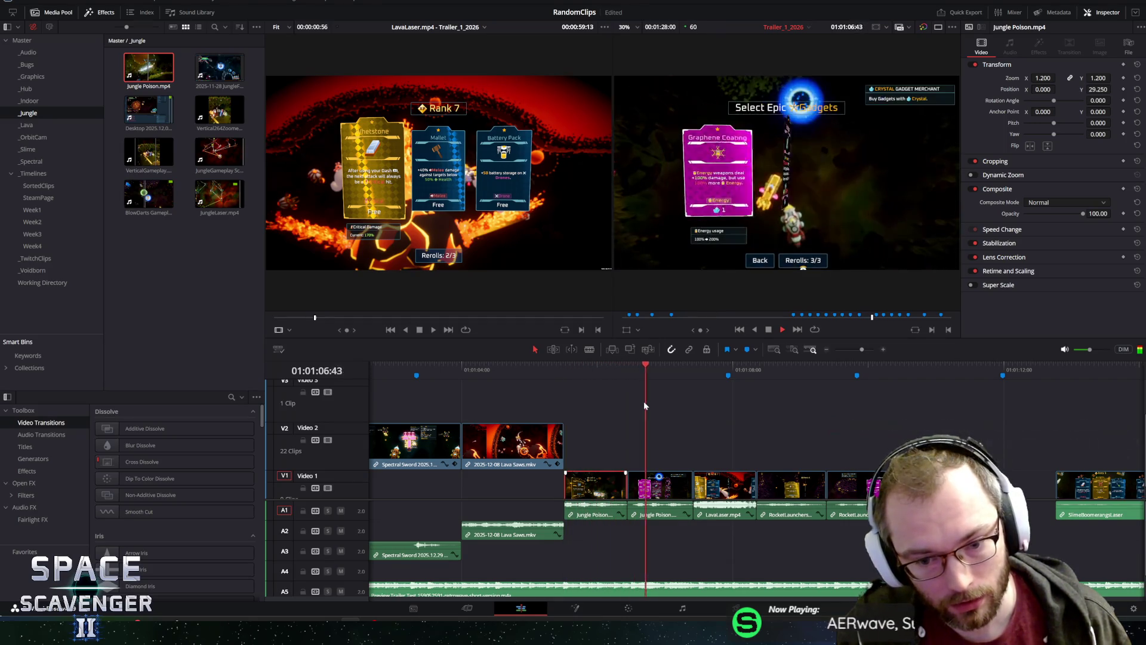
key(space)
right_click(658, 483)
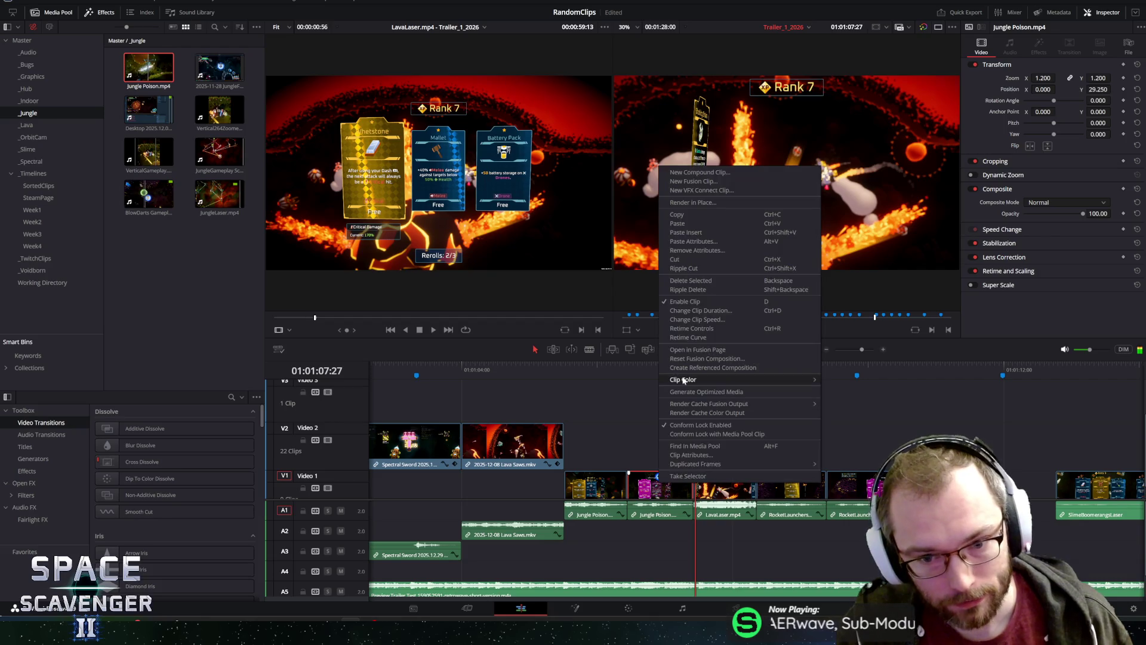
click(692, 310)
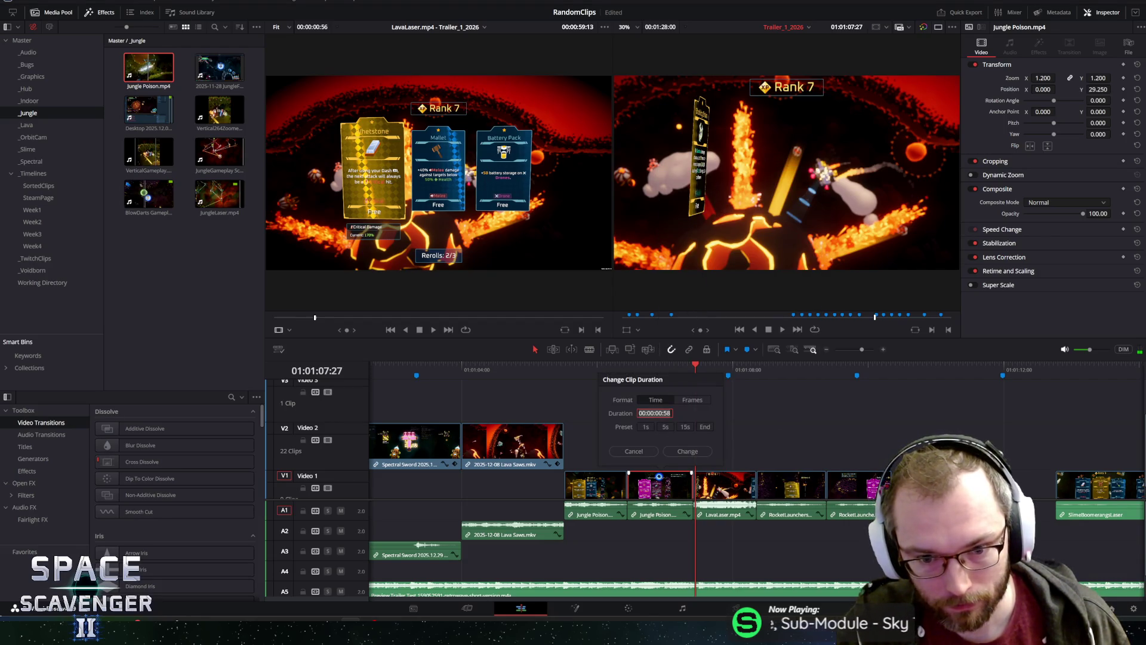
click(647, 452)
right_click(731, 481)
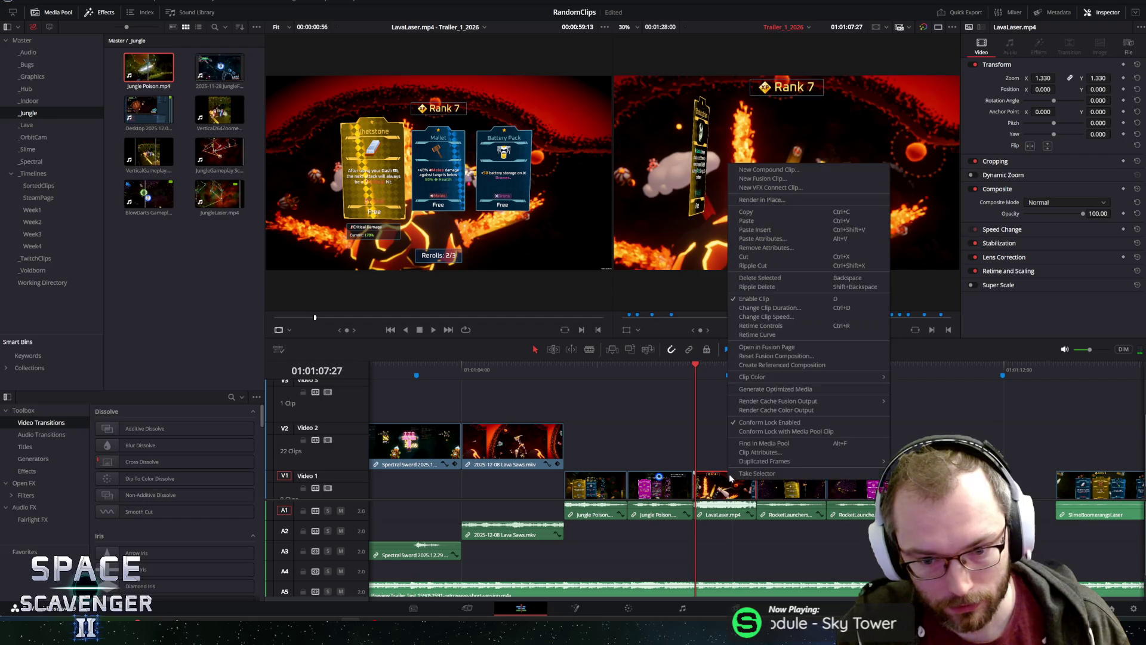
click(765, 308)
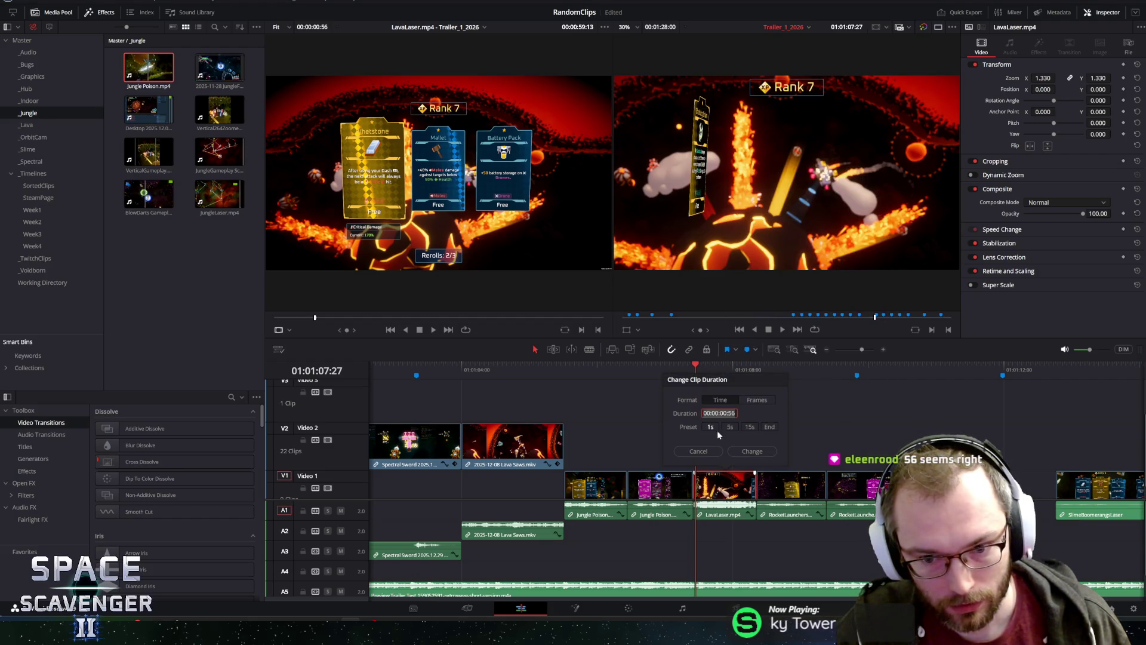
click(734, 455)
right_click(798, 484)
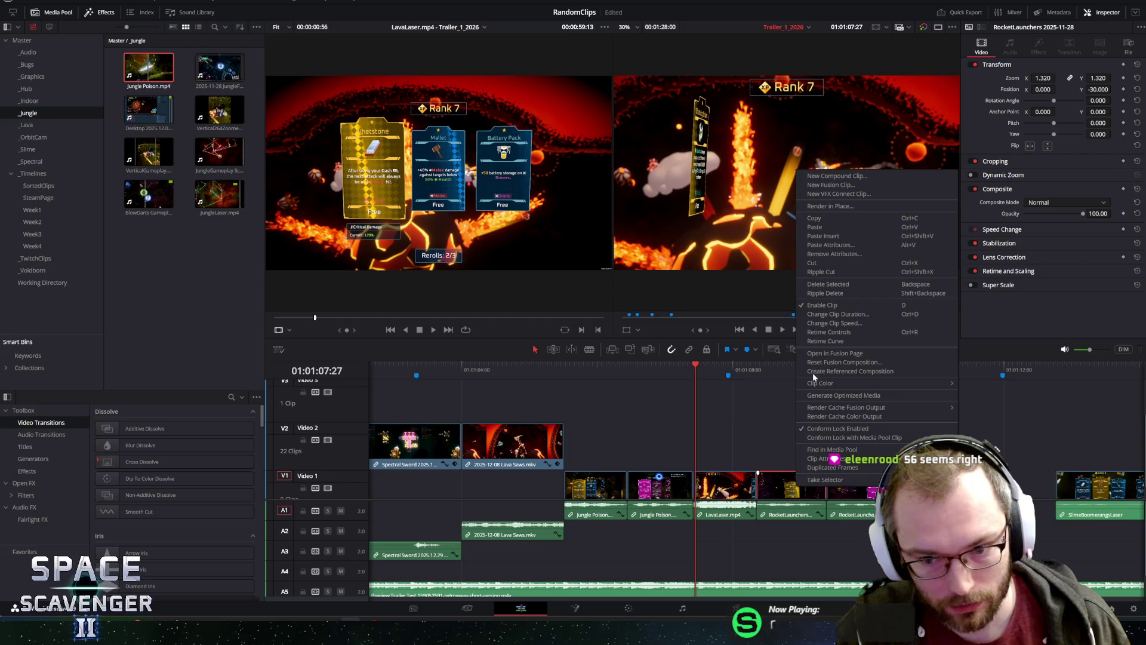
click(826, 315)
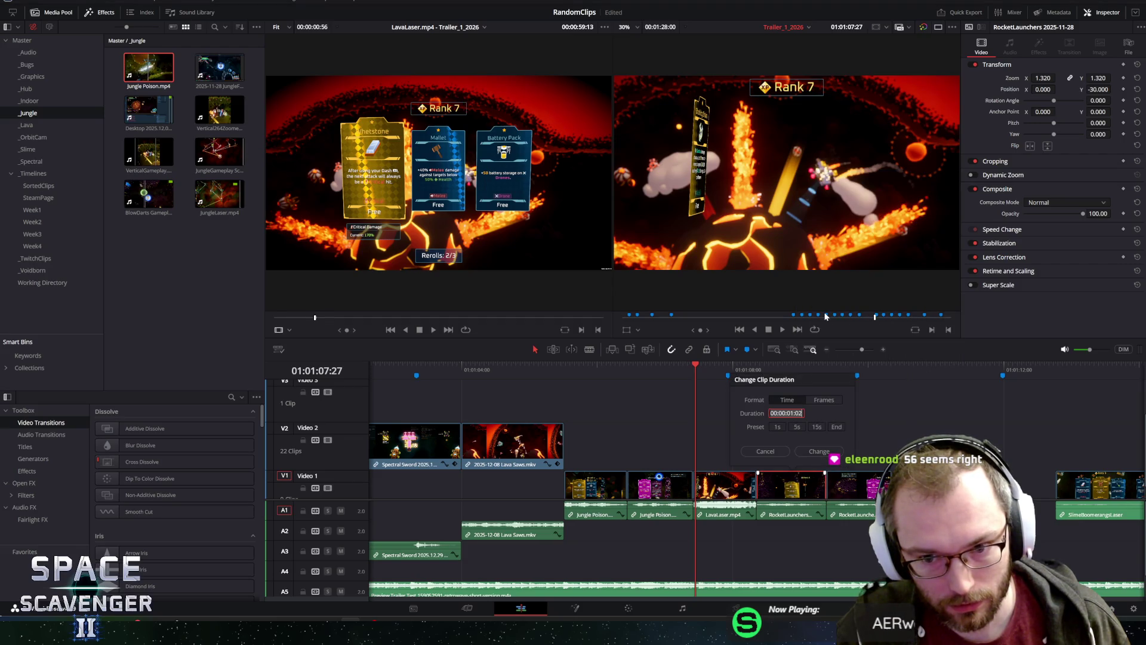
click(765, 452)
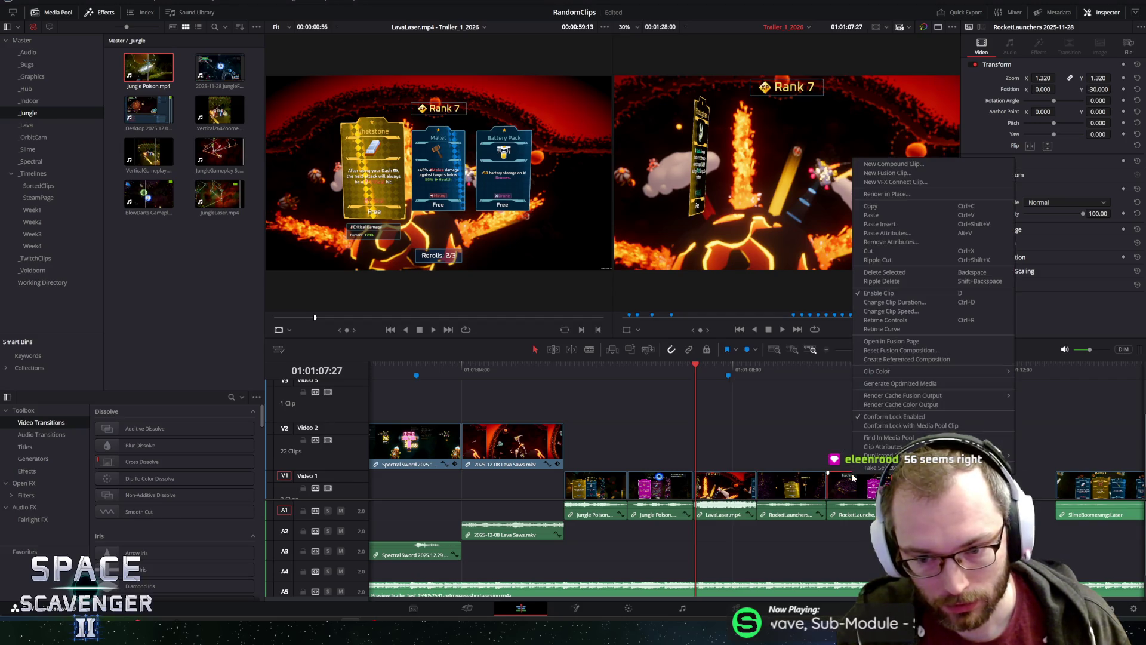
right_click(855, 485)
click(873, 302)
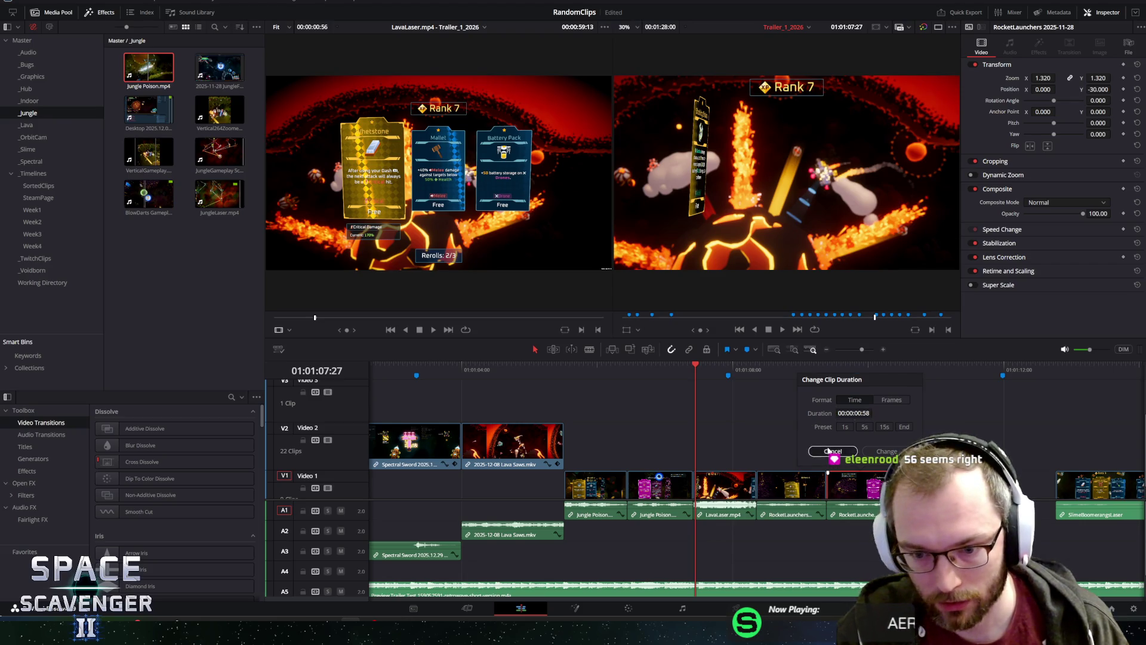
key(Escape)
scroll(740, 454, up, 1)
scroll(531, 374, up, 2)
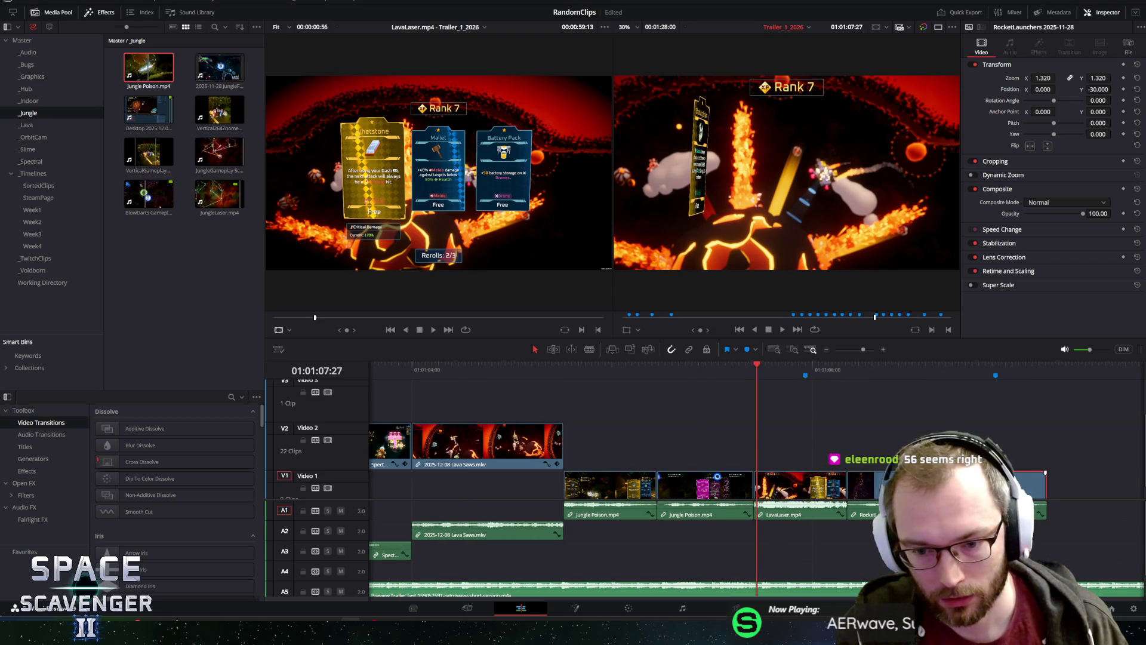
Scrub back to the start of the V1 clips and briefly play the beat-length clips.
click(529, 369)
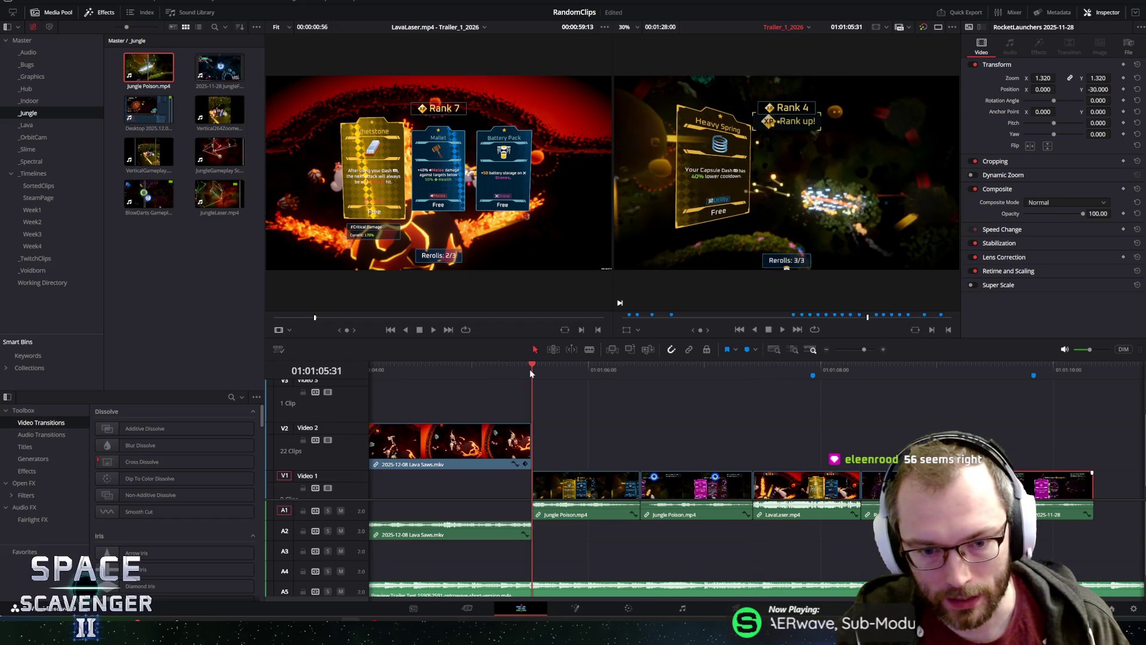
drag(529, 369, 476, 366)
key(space)
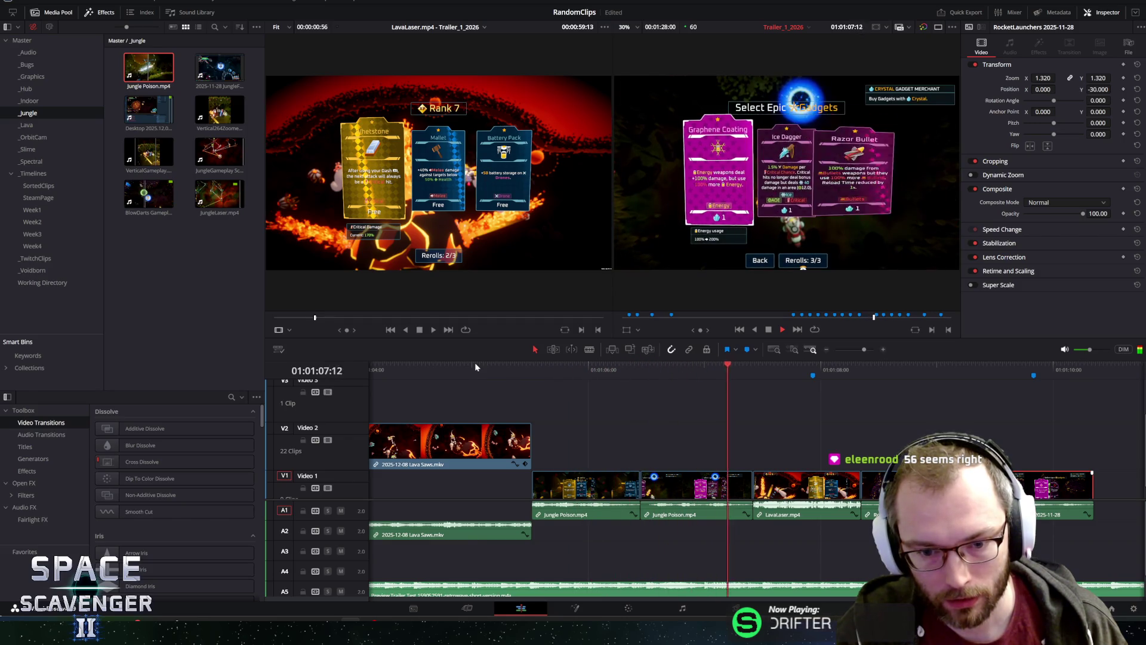
key(space)
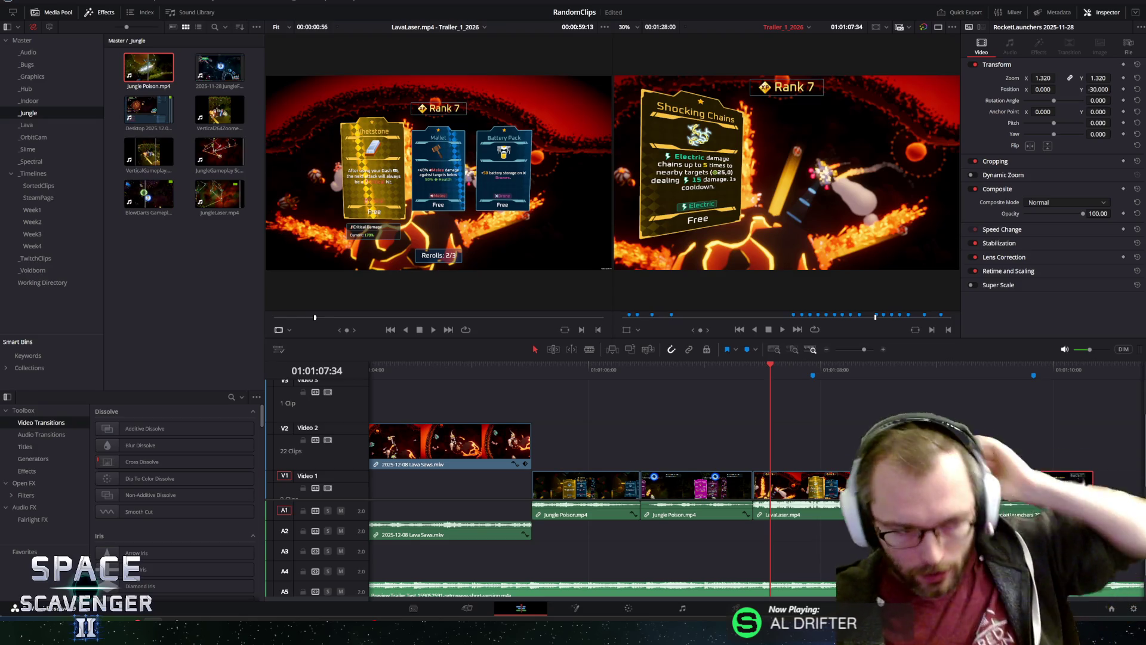
Move the selected clips up onto a new third track and paste copies onto V1.
key(q)
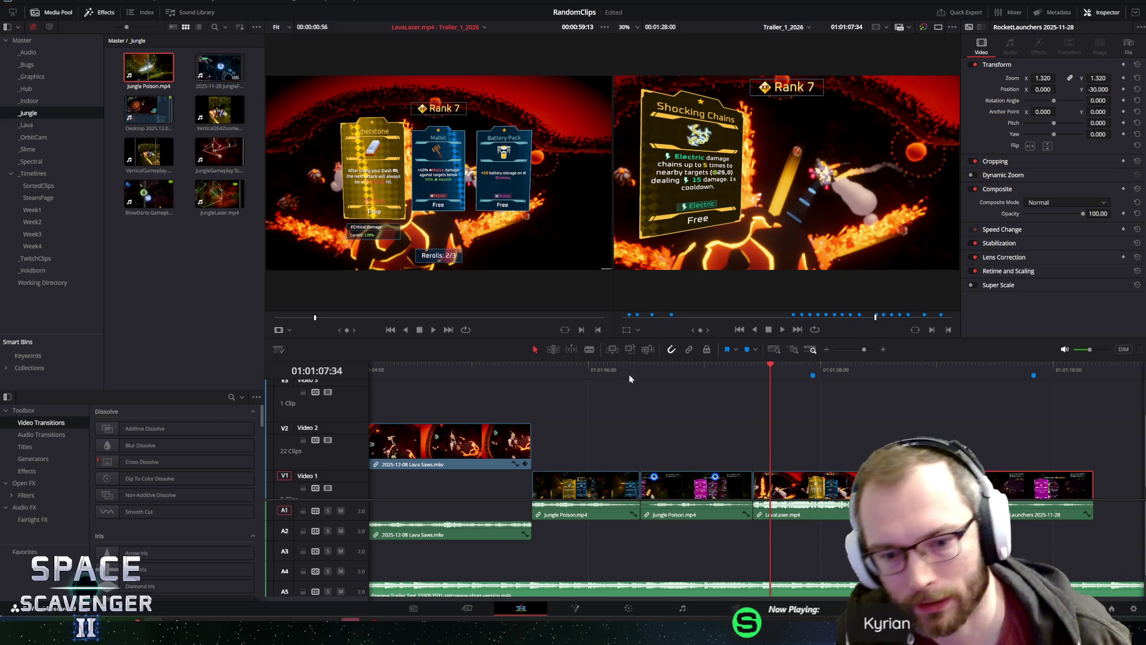
drag(604, 424, 1027, 510)
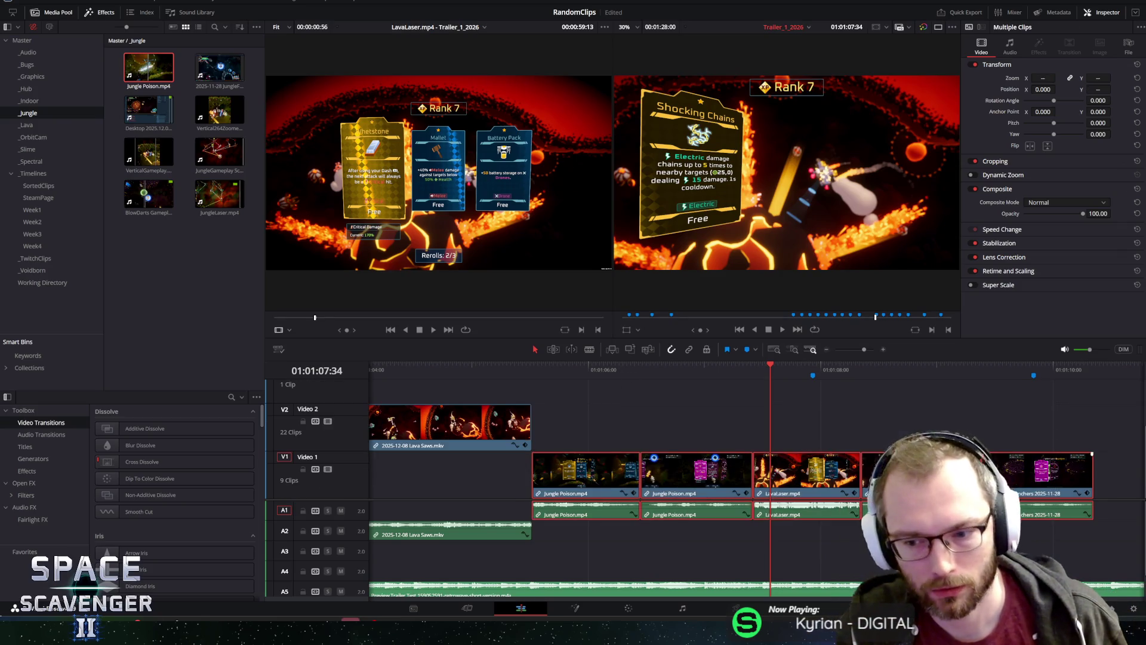
scroll(887, 425, down, 3)
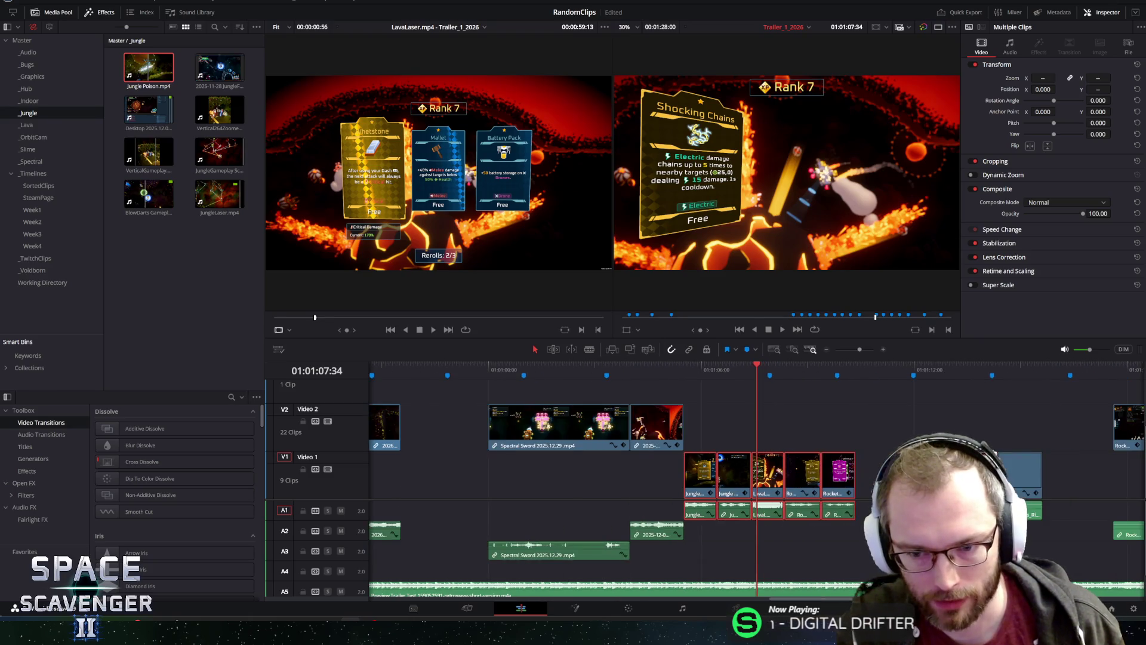
click(686, 372)
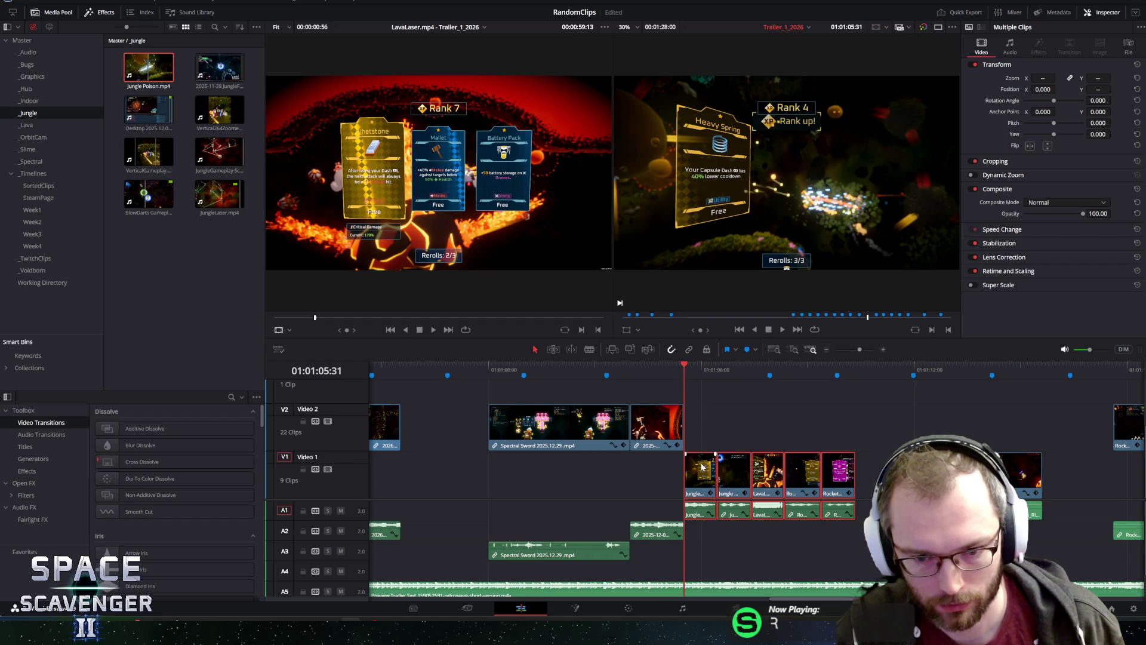
drag(702, 467, 702, 439)
key(alt+Up)
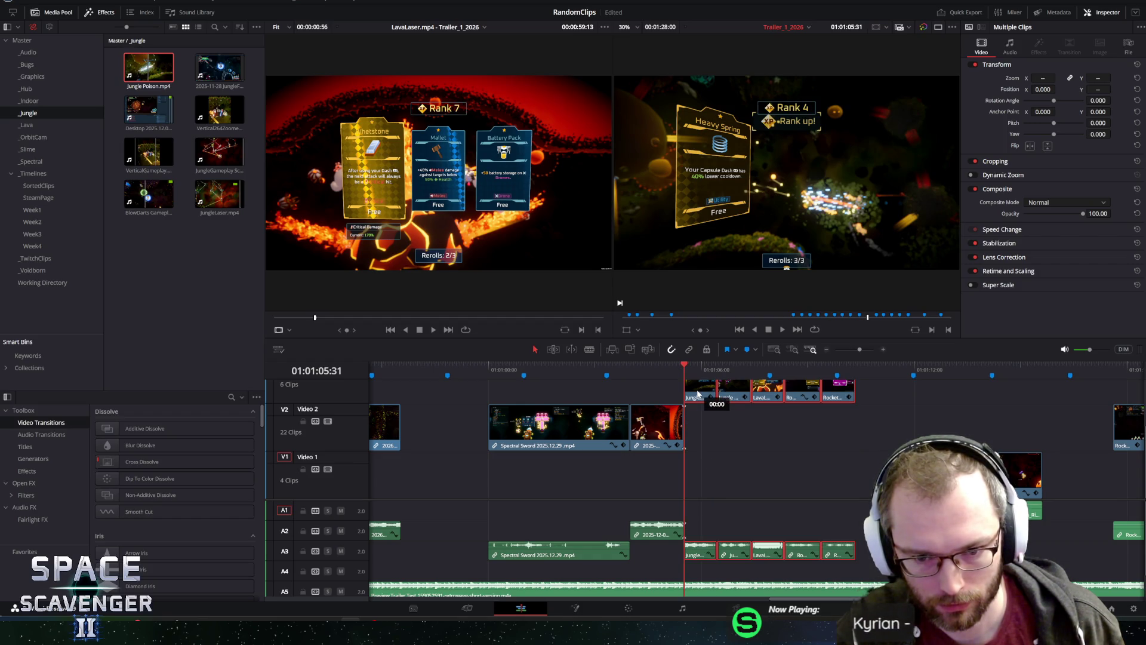
click(696, 439)
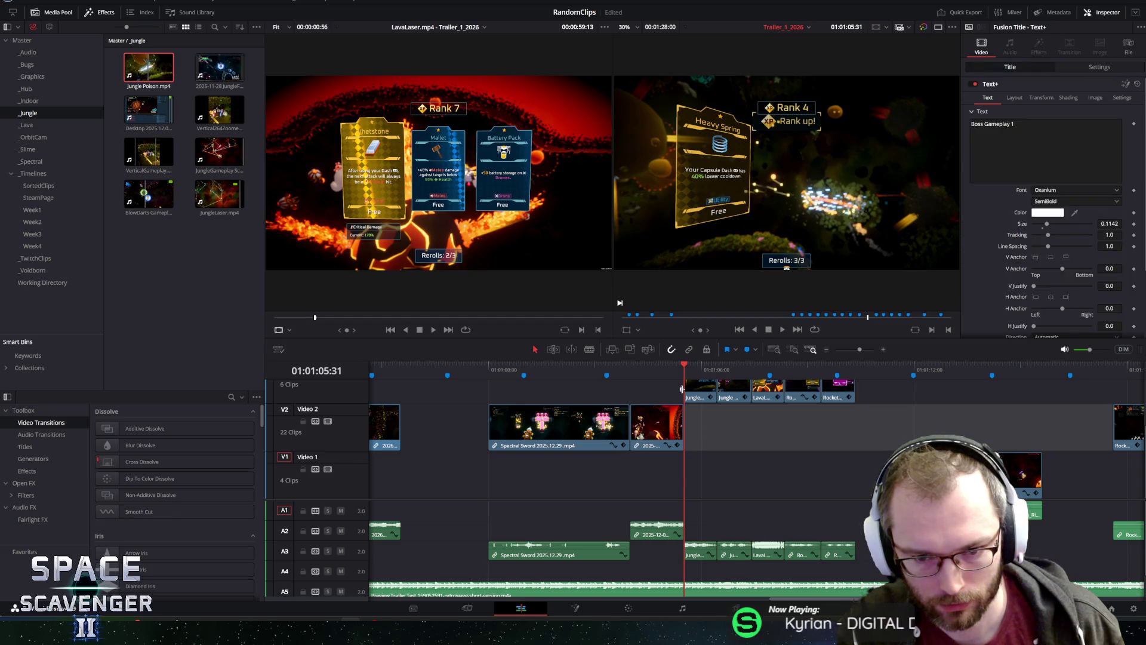
key(ctrl+v)
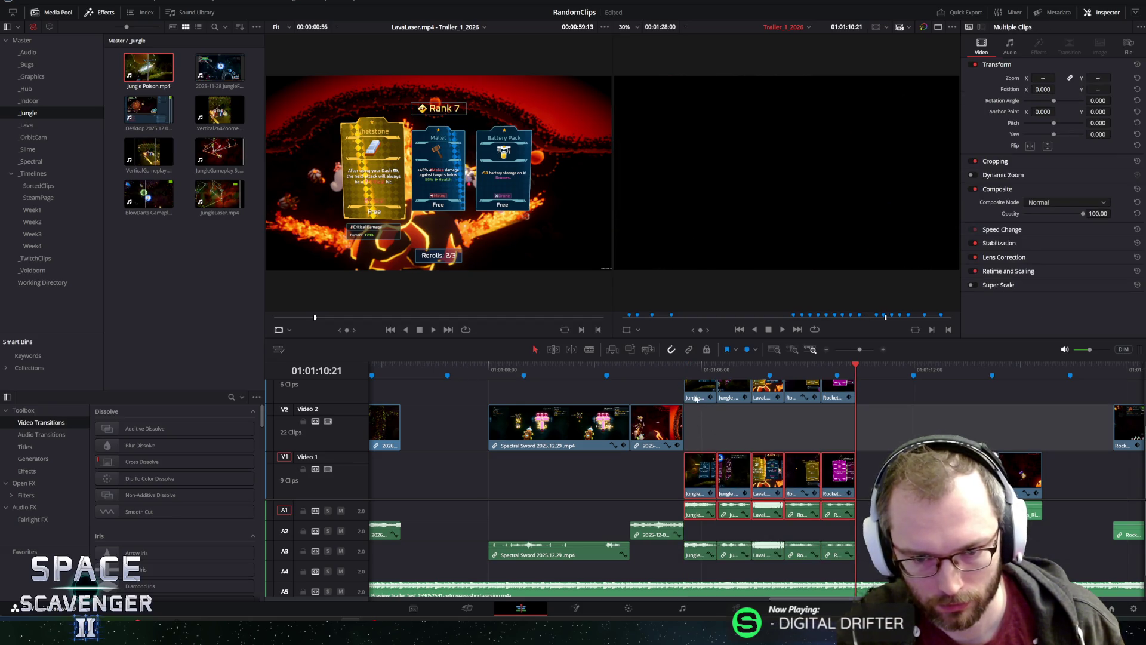
Zoom the timeline around the playhead and jump back to the first Jungle Poison clip's start.
scroll(314, 392, up, 2)
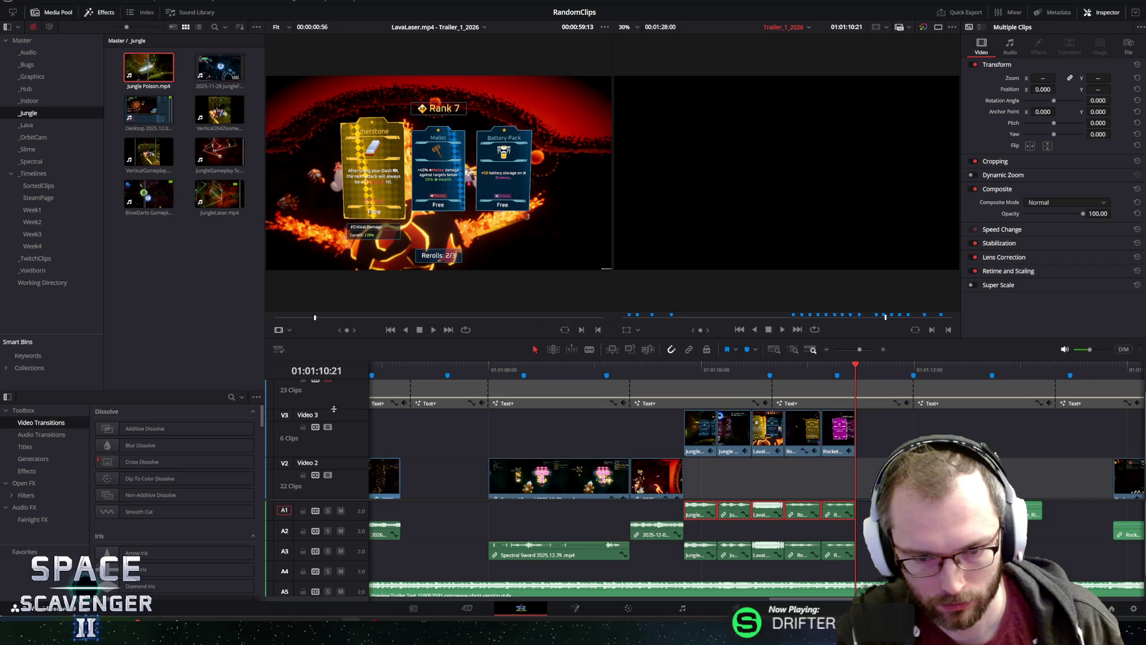
scroll(731, 487, down, 2)
scroll(734, 533, down, 2)
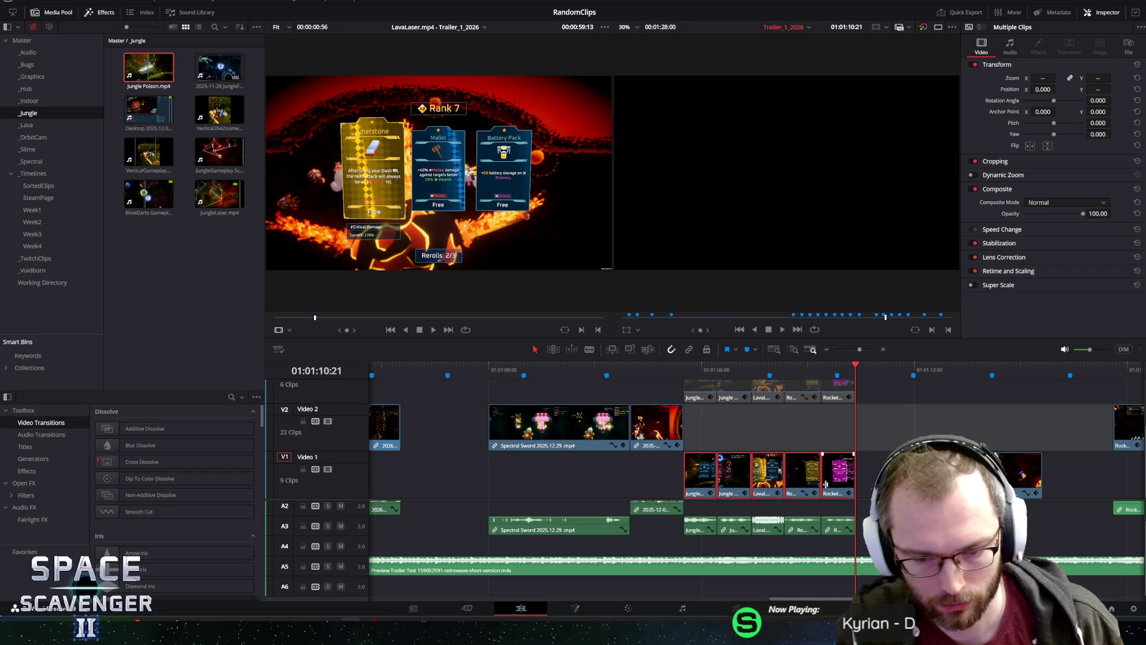
key(ctrl+equal)
click(470, 439)
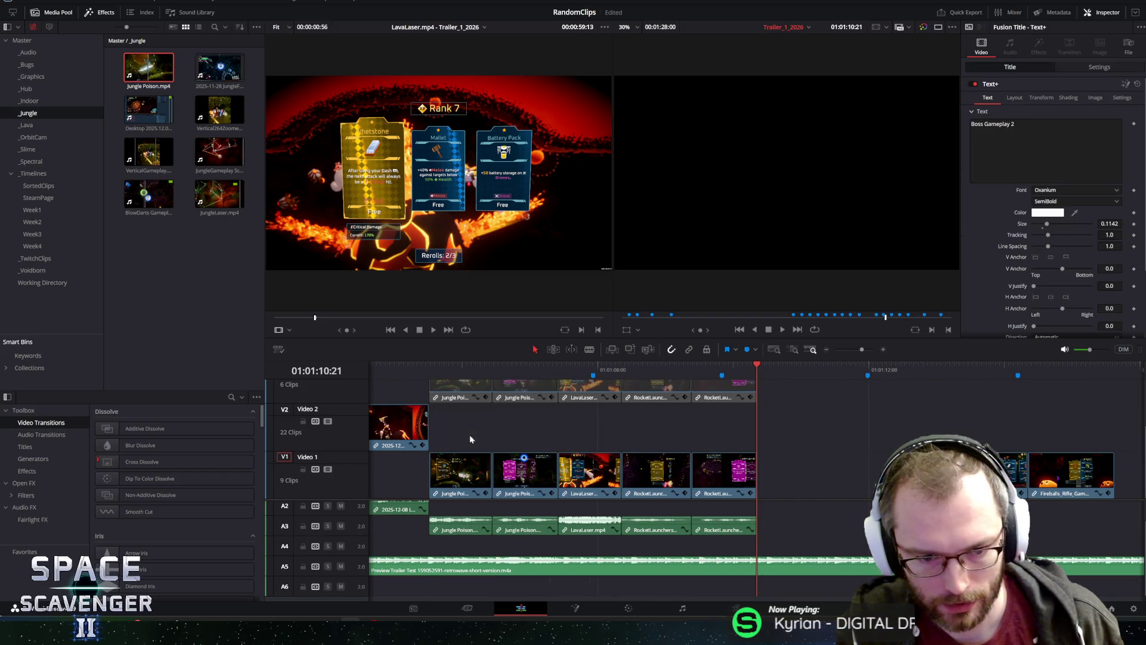
key(Up)
key(ctrl+equal)
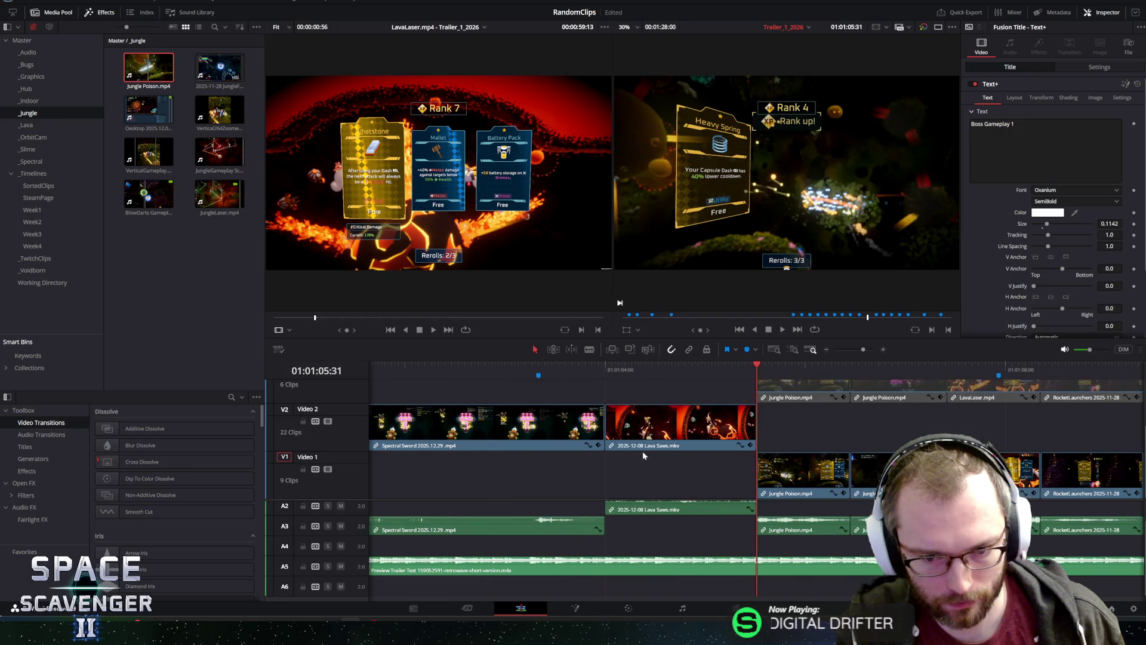
key(ctrl+minus)
key(ctrl+minus)
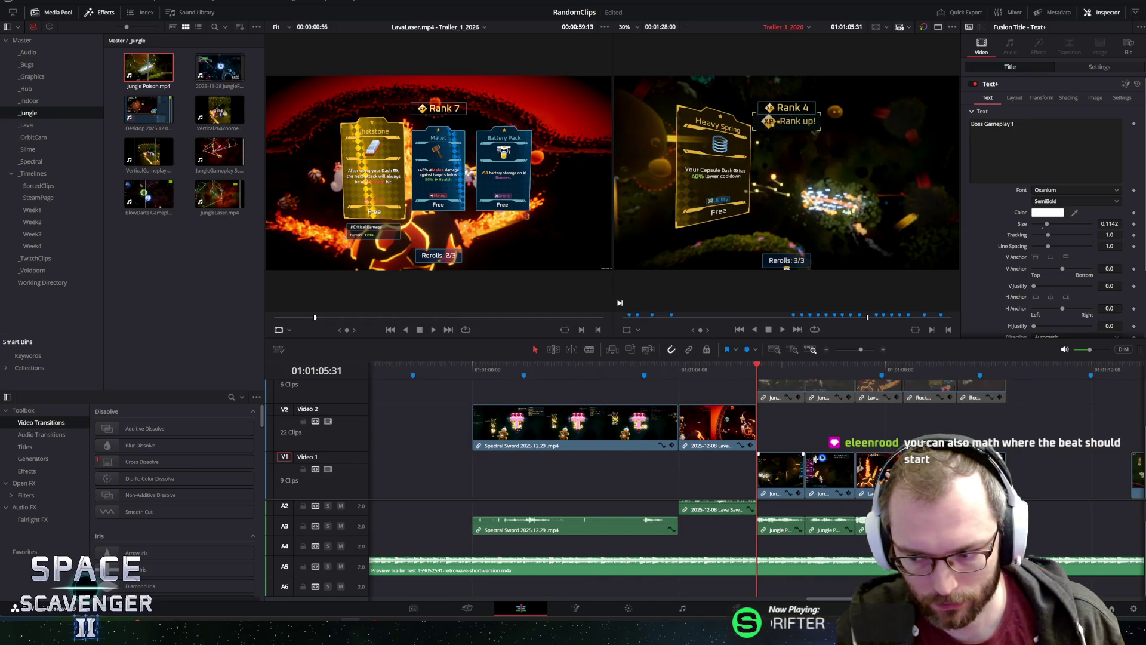
key(ctrl+equal)
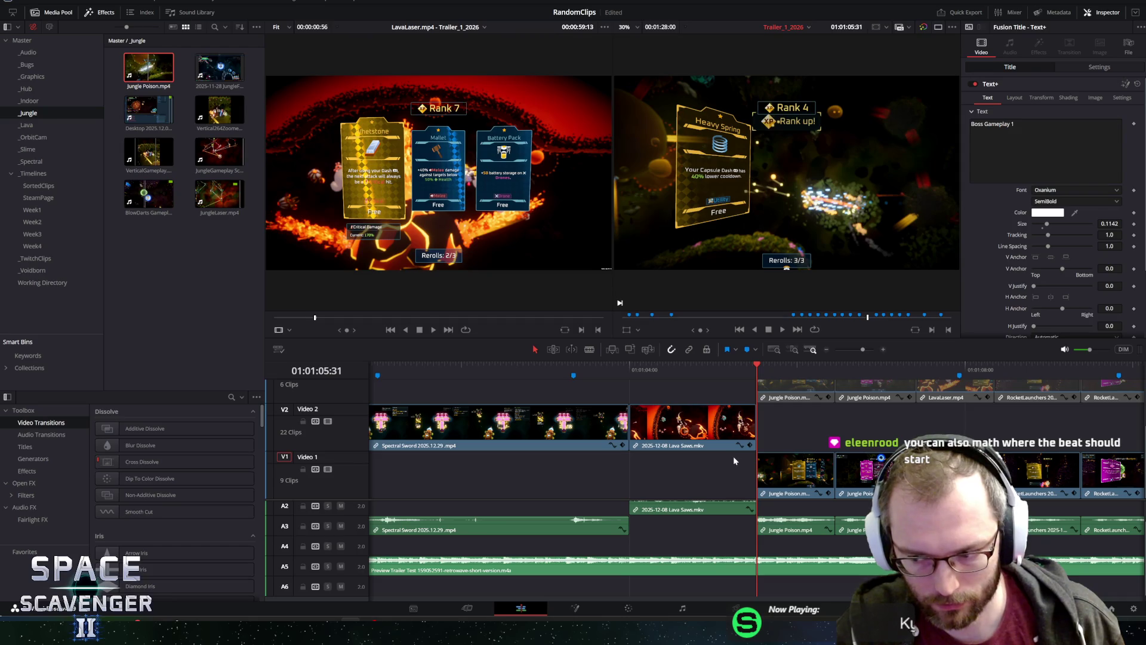
Scrub the playhead onto the cut point and select the first Jungle Poison clip on V1.
click(750, 362)
drag(749, 363, 757, 363)
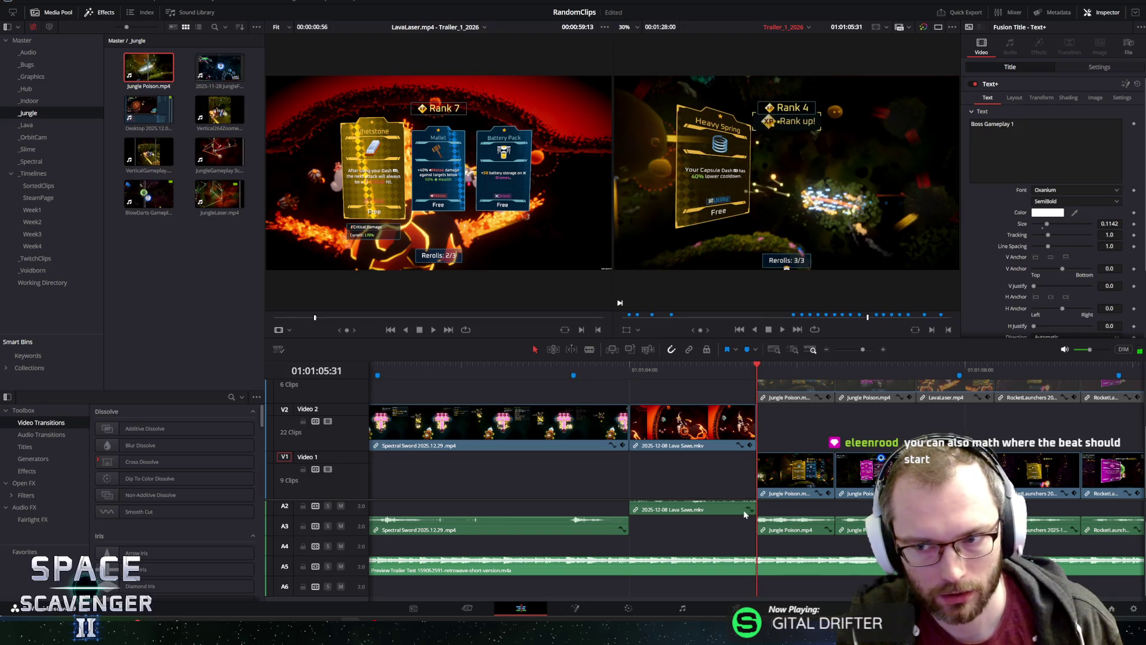
scroll(523, 459, right, 5)
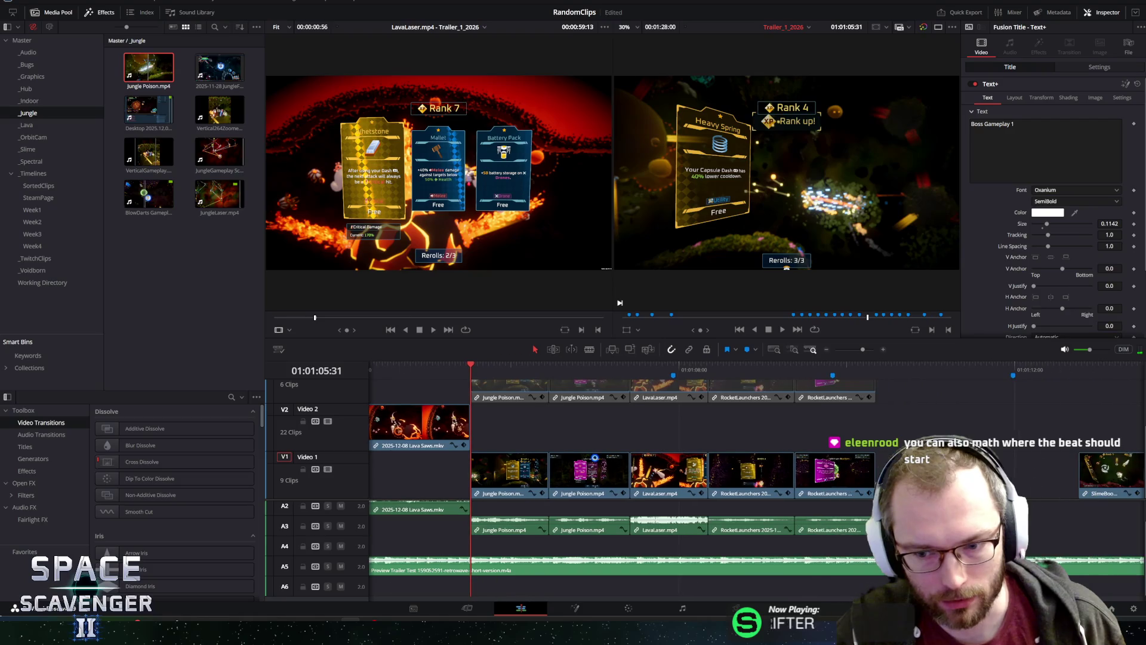
click(509, 463)
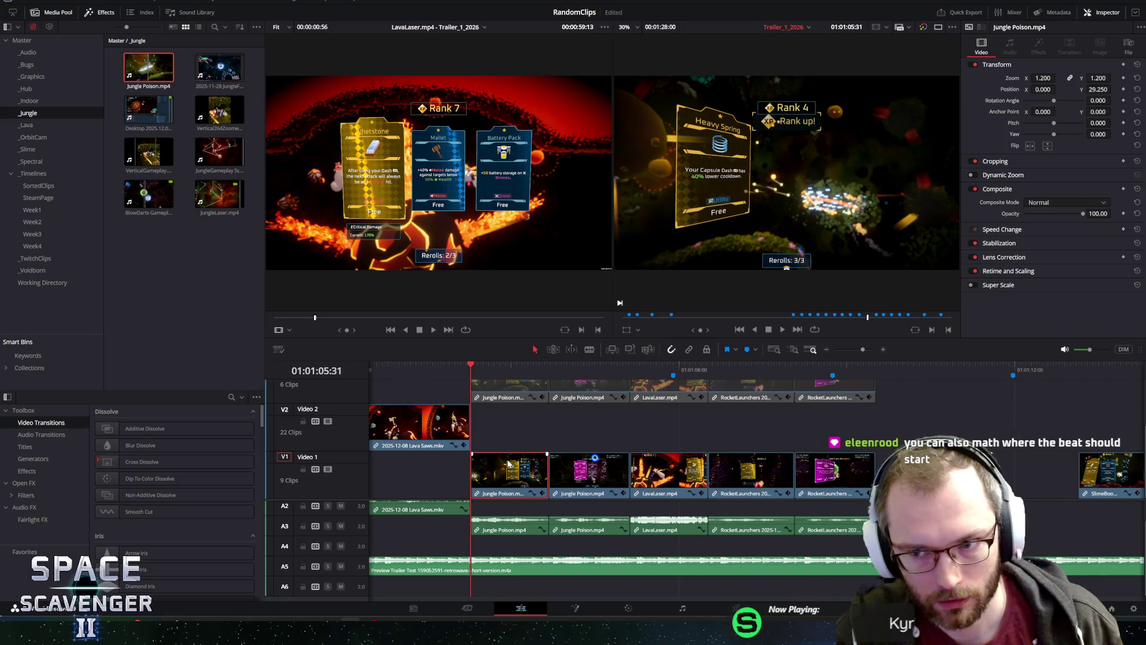
Slide the clips after the first Jungle Poison clip later and try changing its duration, then undo.
right_click(578, 455)
click(561, 283)
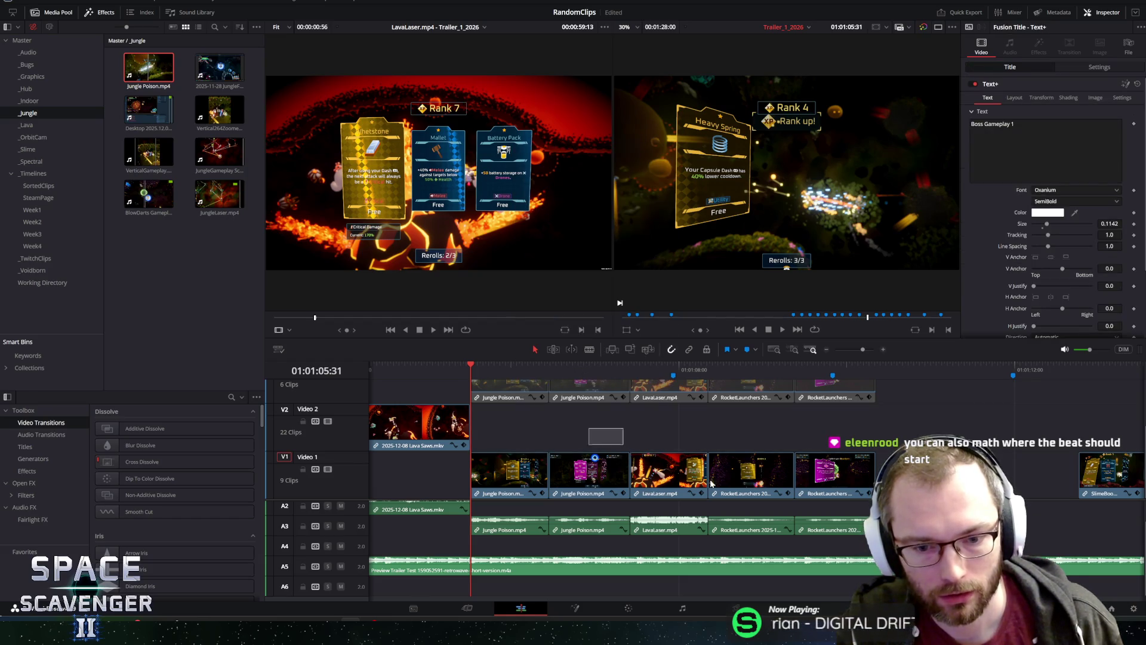
drag(710, 483, 859, 486)
drag(657, 472, 754, 471)
right_click(497, 470)
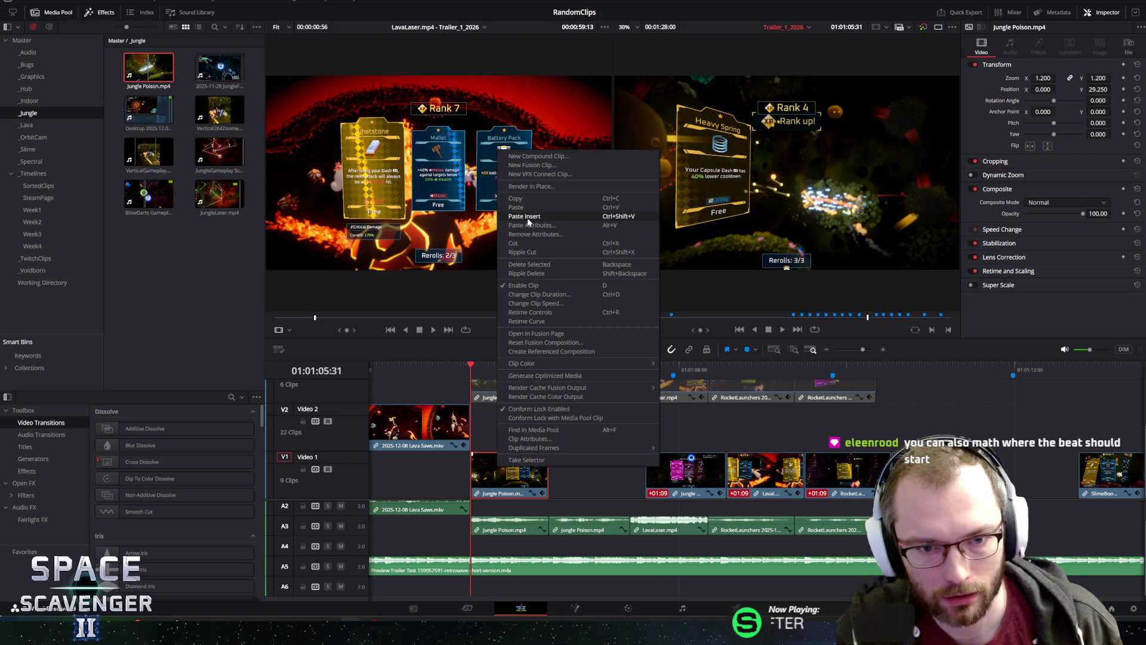
click(535, 295)
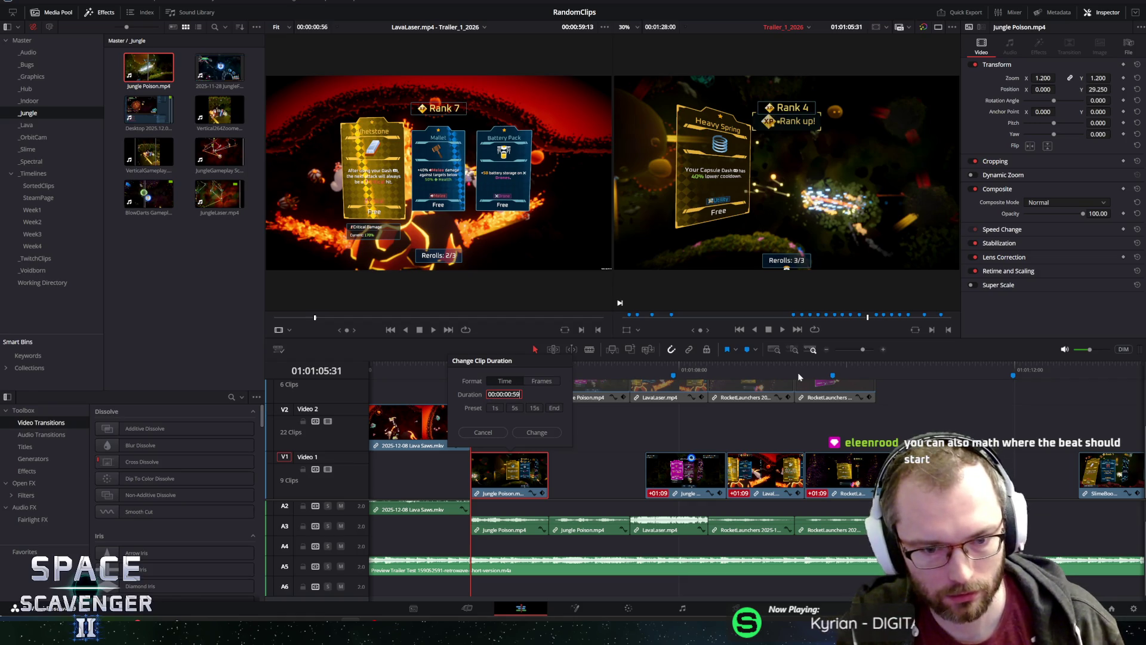
click(532, 434)
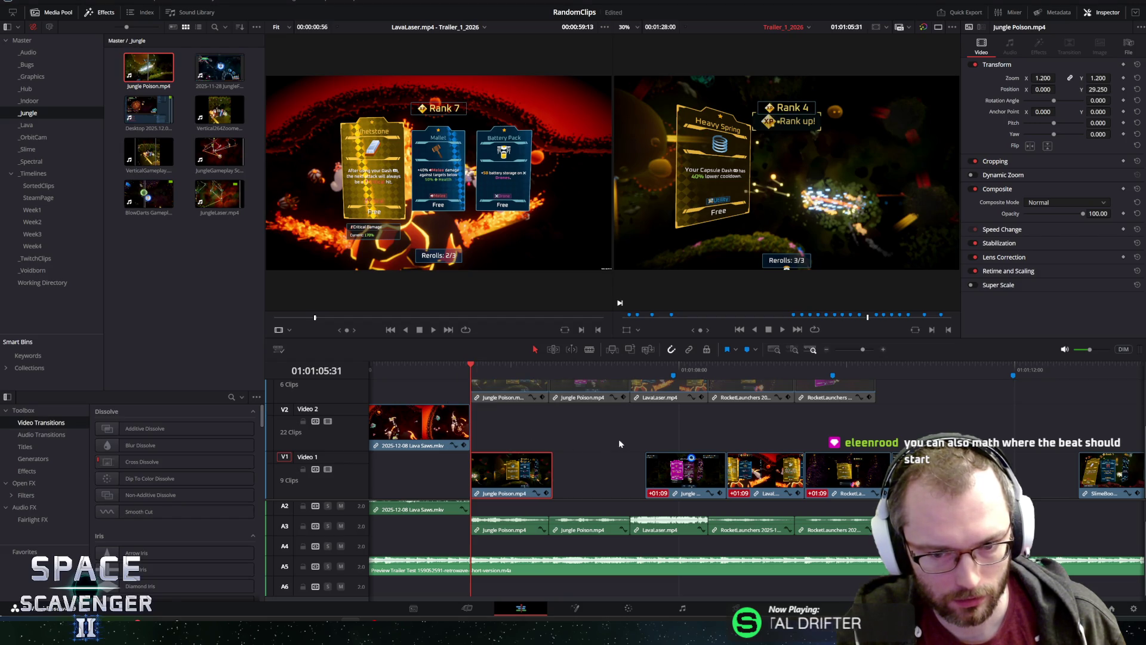
key(ctrl+z)
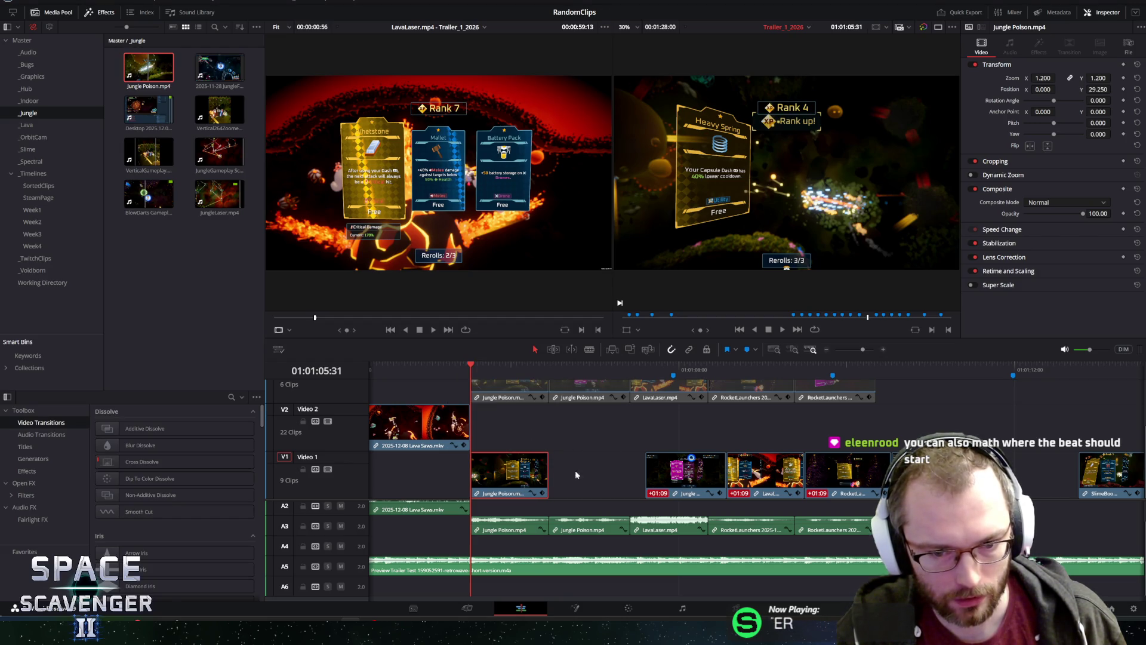
Enable Linked Selection, undo the earlier move of the following clips, and save the project.
click(689, 349)
click(513, 480)
key(ctrl+z)
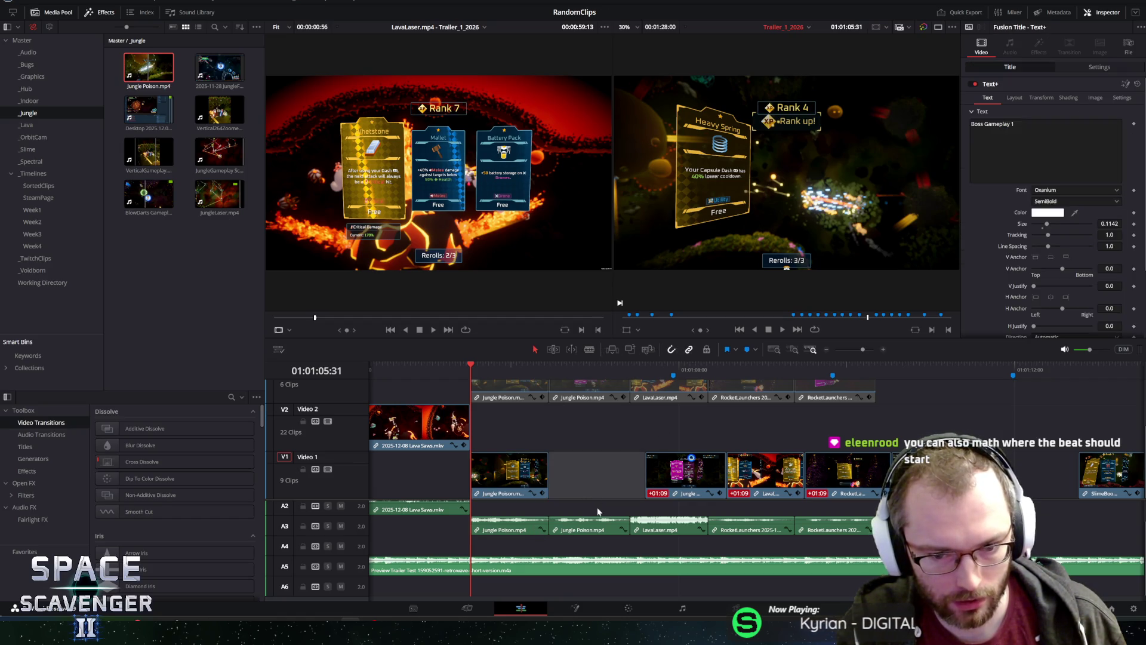
key(ctrl+s)
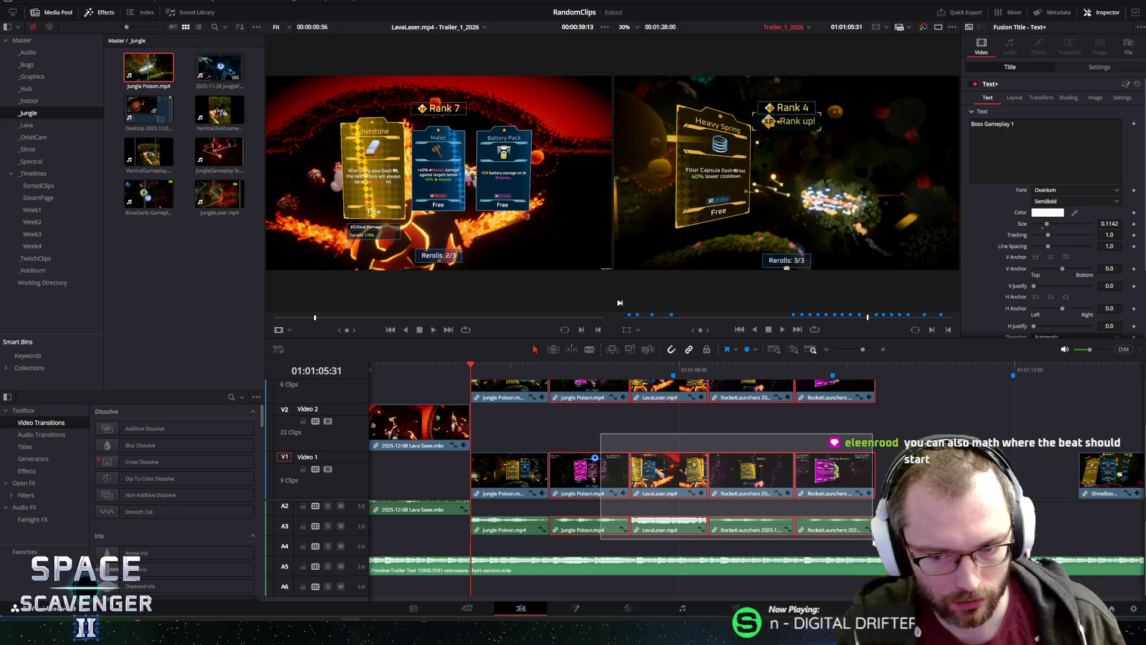
Select every clip from the second Jungle Poison clip onward and push them later, then undo.
drag(588, 426, 884, 492)
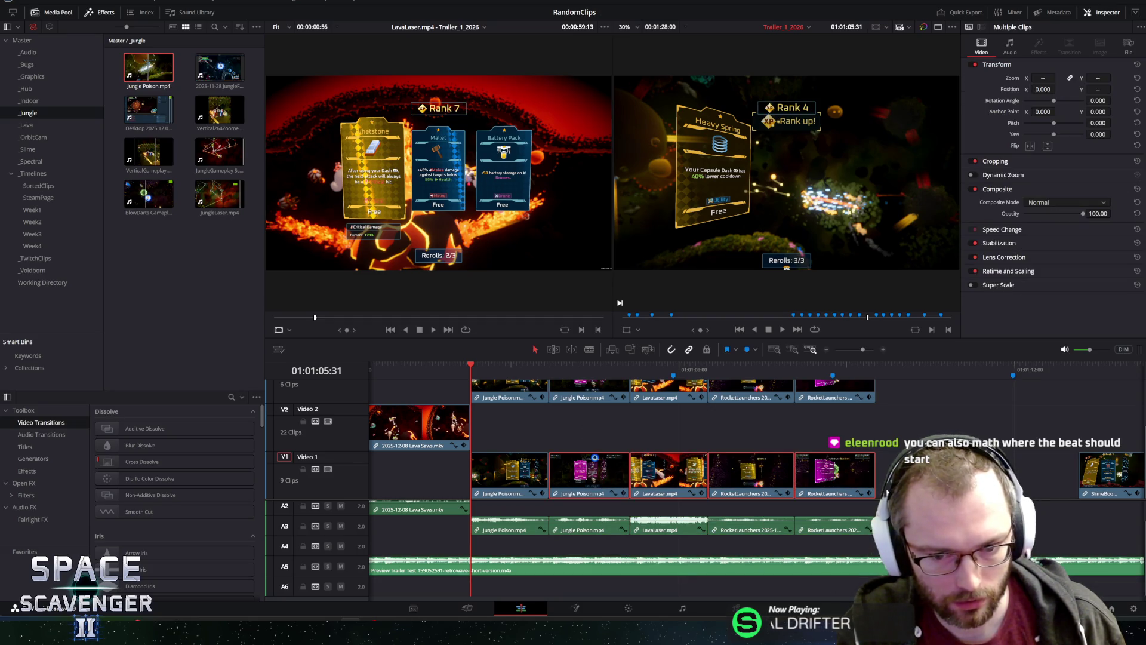
click(741, 385)
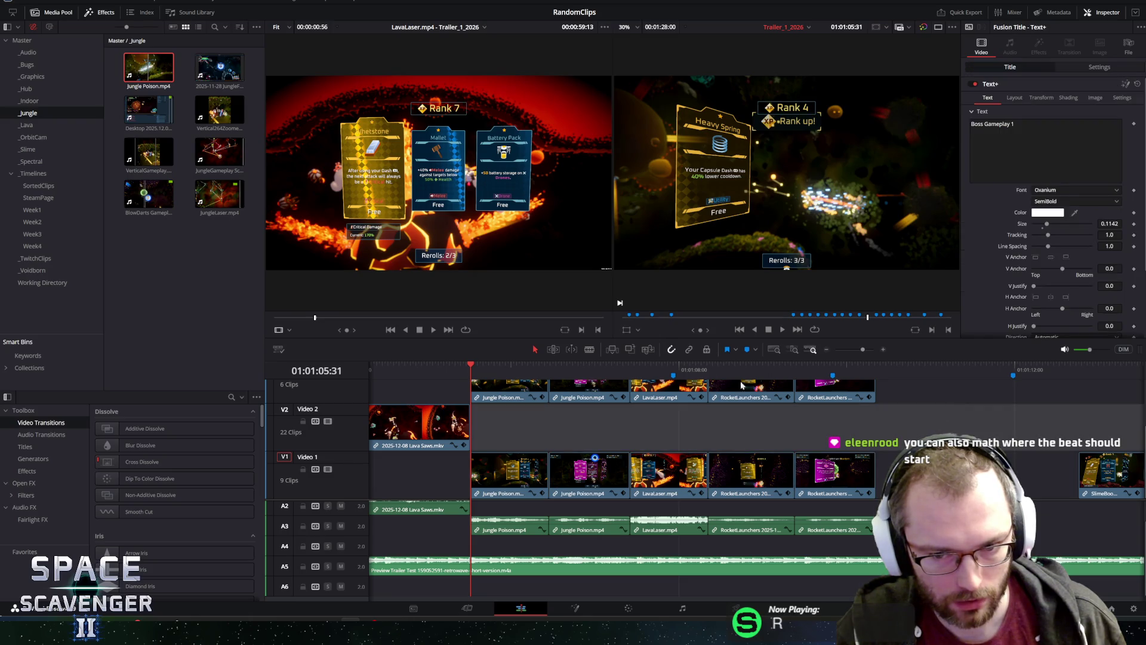
click(611, 477)
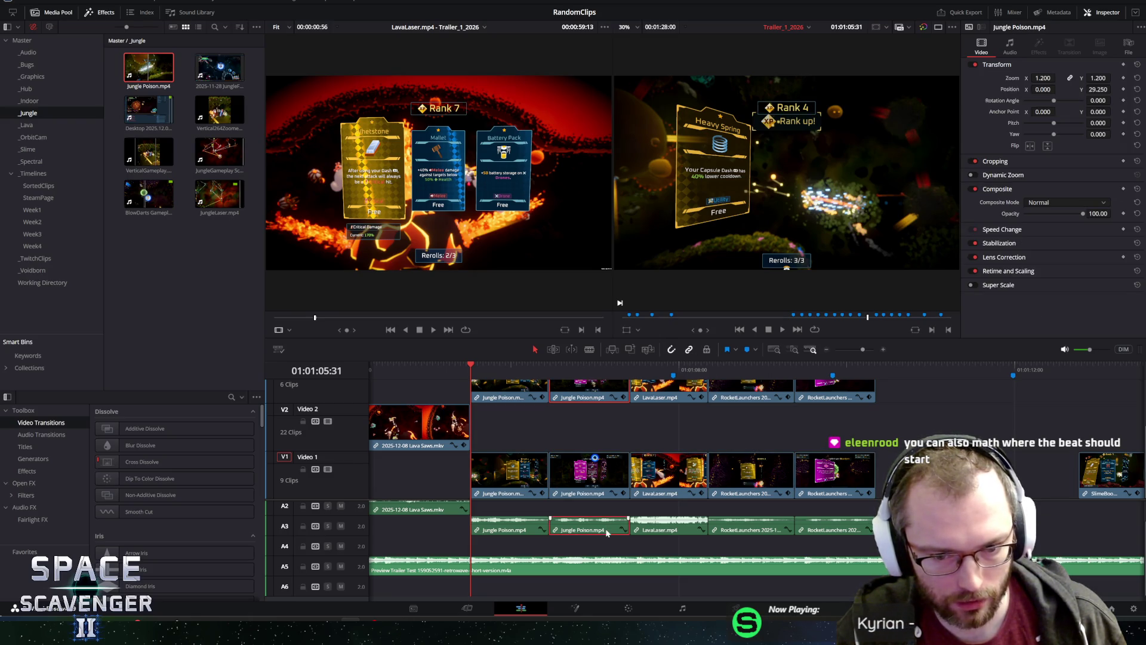
key(alt+y)
mouse_move(622, 535)
mouse_down()
mouse_move(640, 476)
mouse_move(699, 472)
mouse_up()
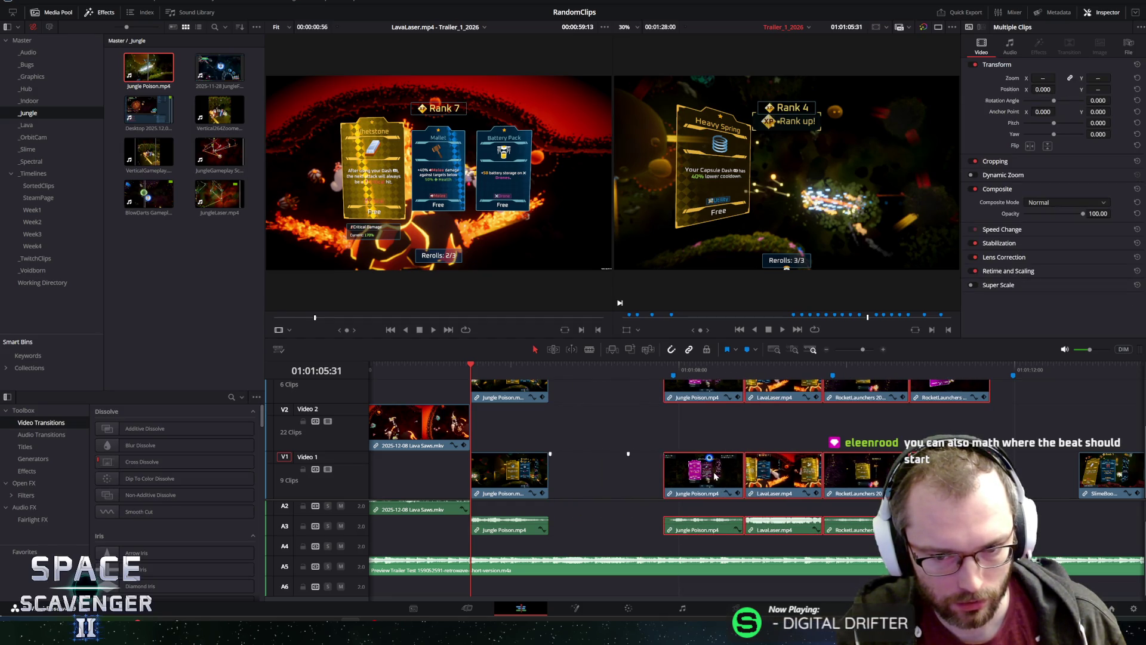
key(ctrl+z)
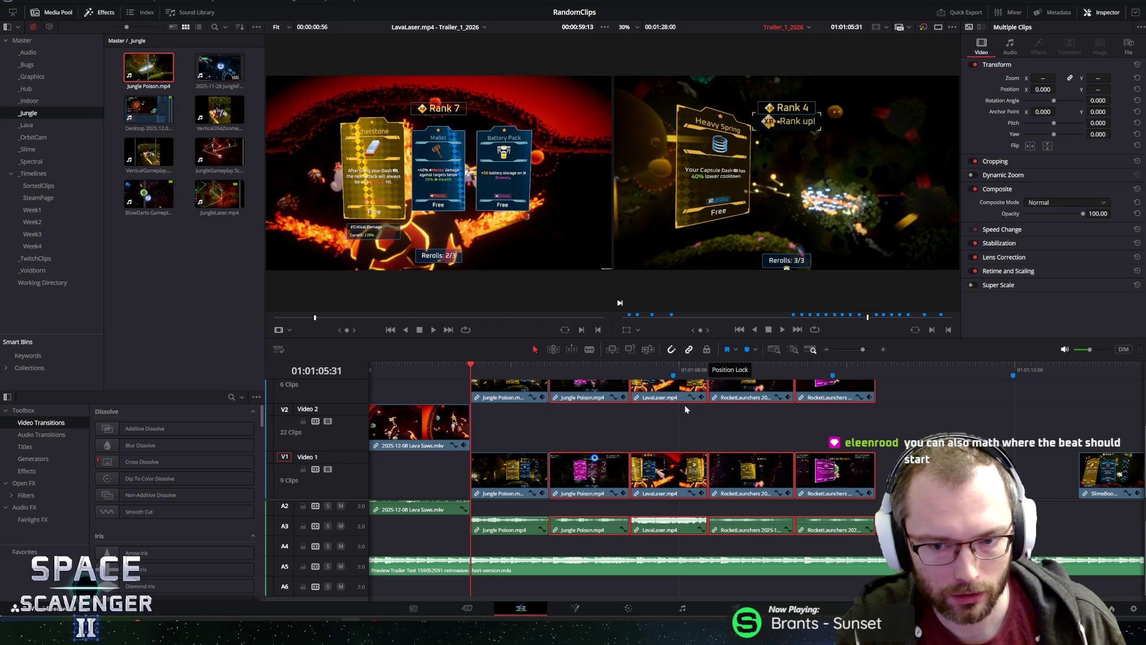
Select the second Jungle Poison clip through the RocketLaunchers clips on V1/A1 and slide them later.
click(594, 432)
click(594, 463)
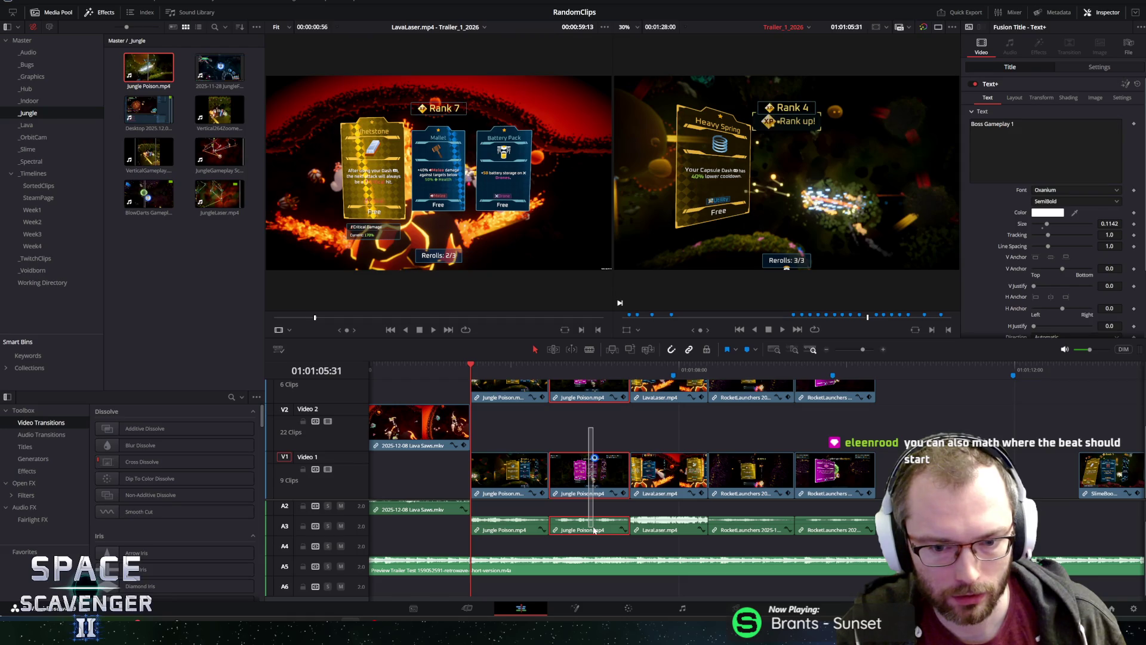
click(593, 530)
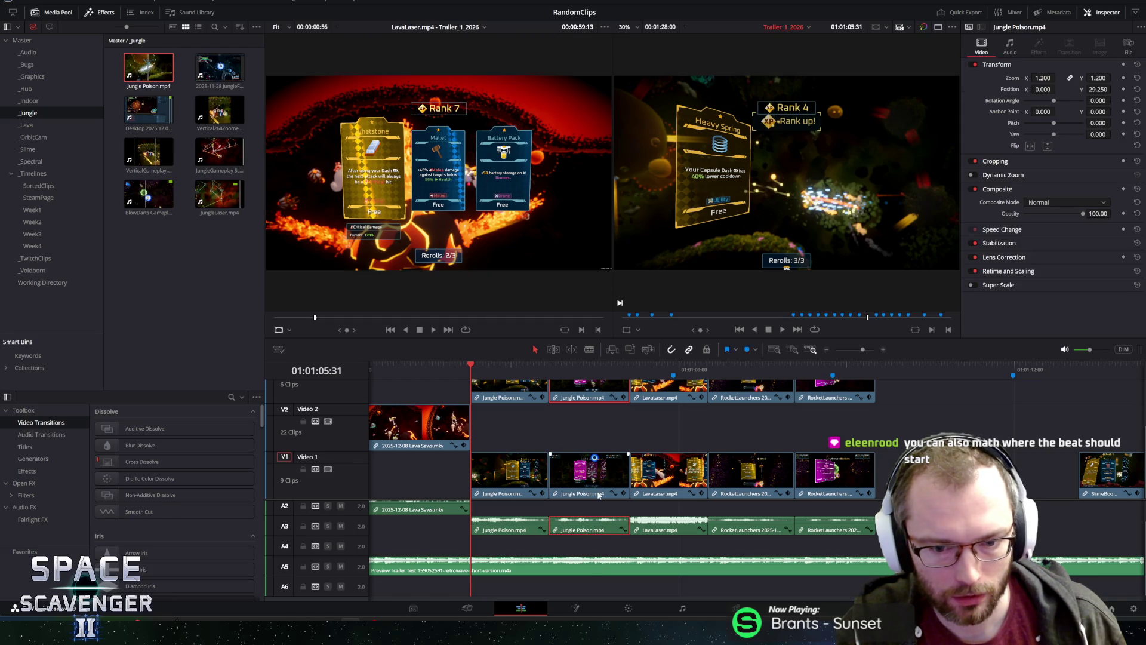
click(598, 516)
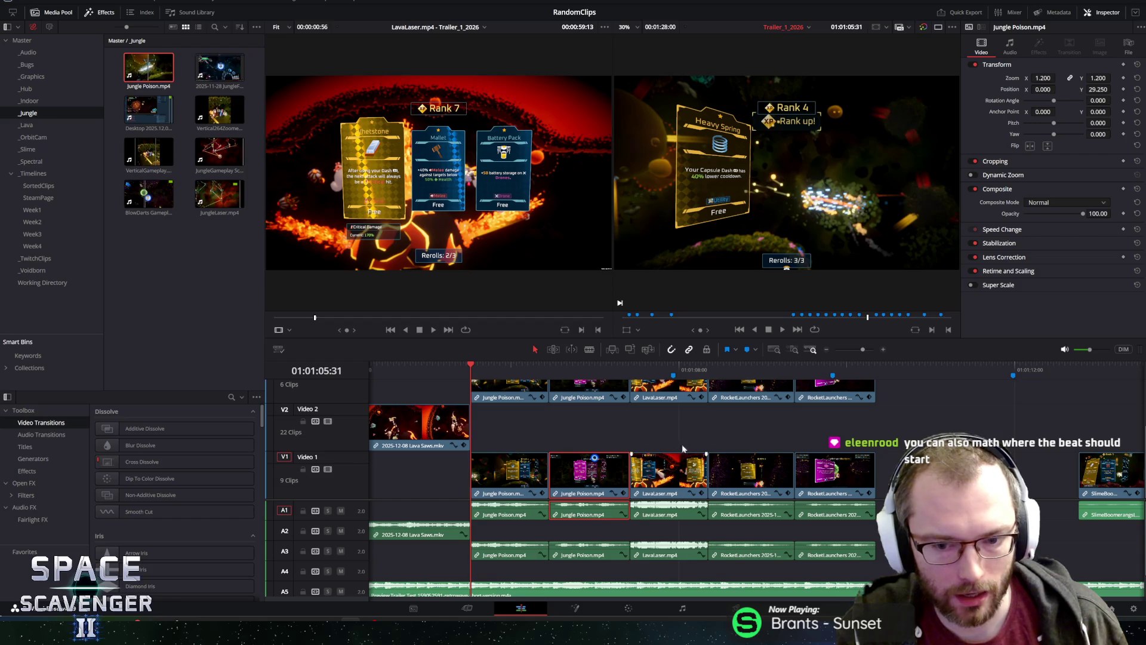
drag(559, 425, 854, 531)
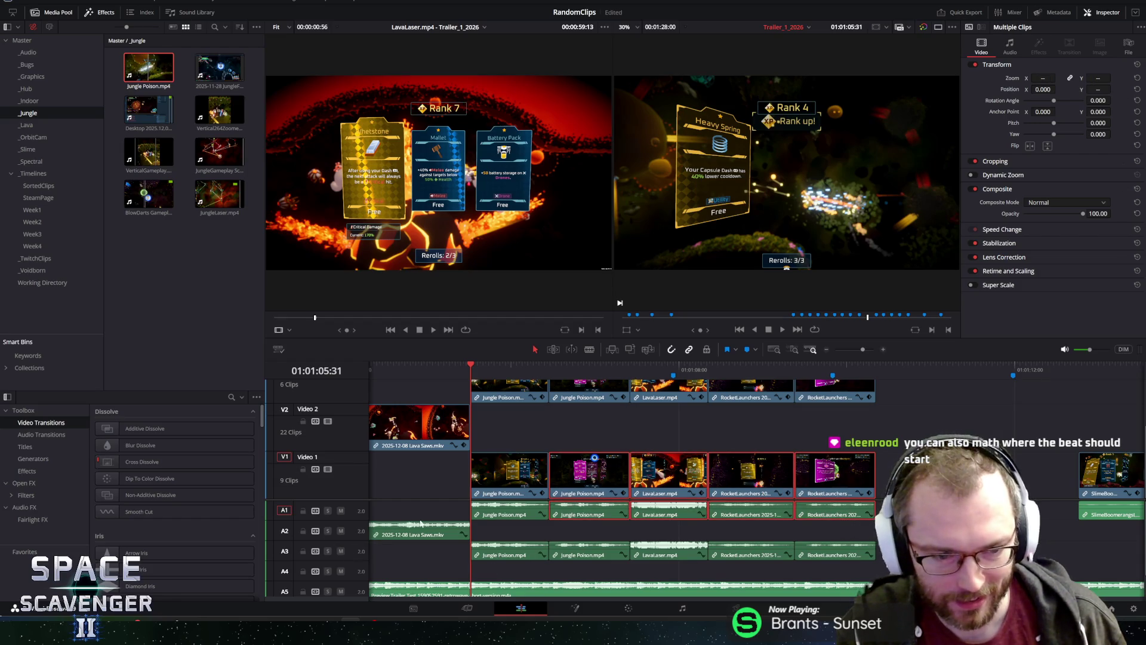
drag(584, 470, 646, 474)
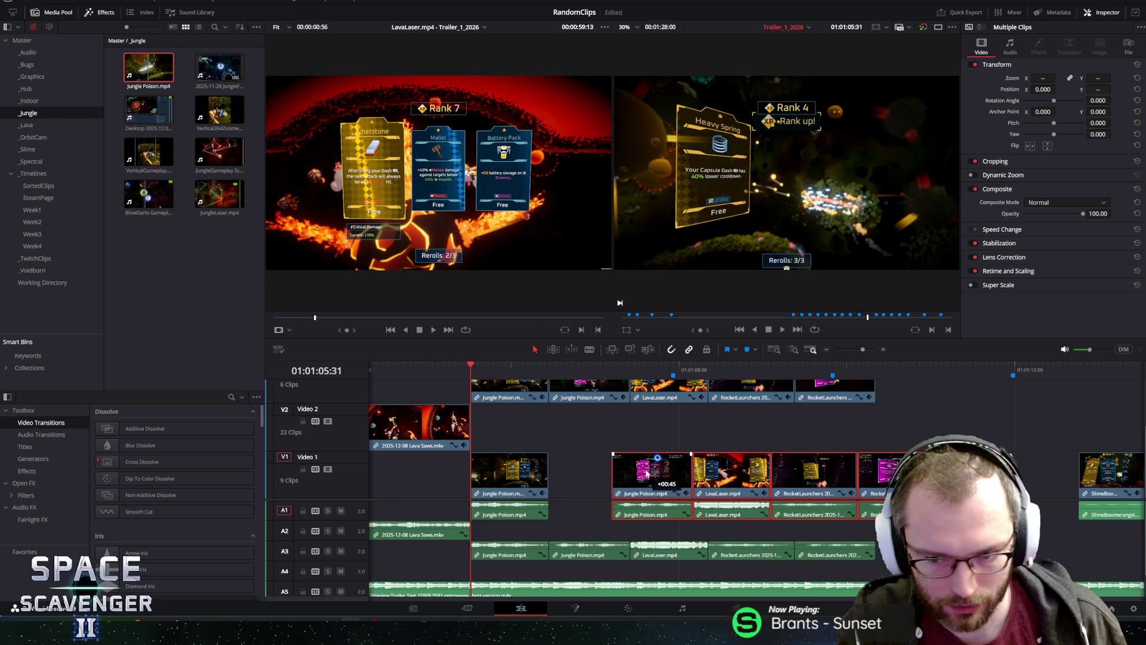
click(506, 482)
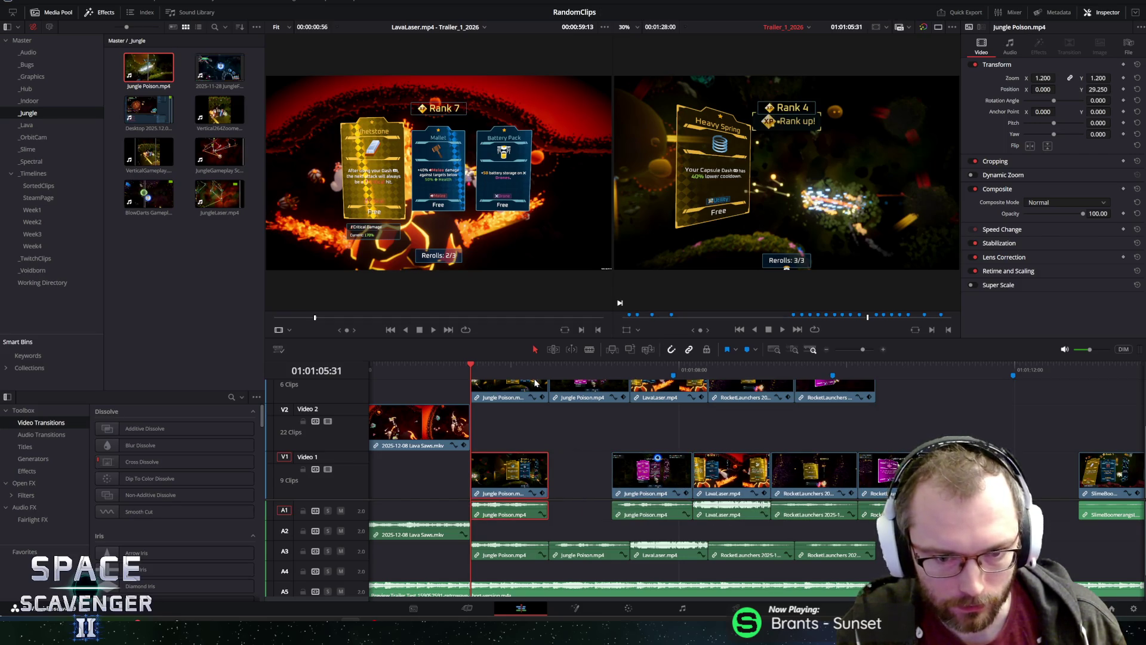
Trim both Jungle Poison clips on Video 1 to one second each and butt them together.
right_click(525, 463)
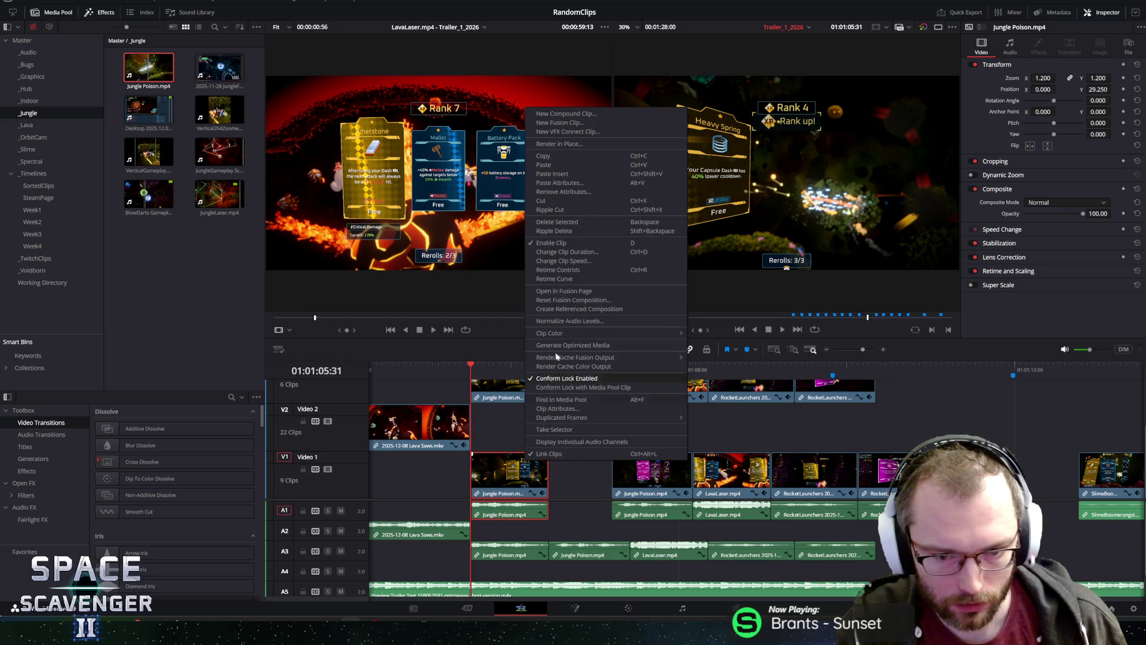
click(560, 247)
key(End)
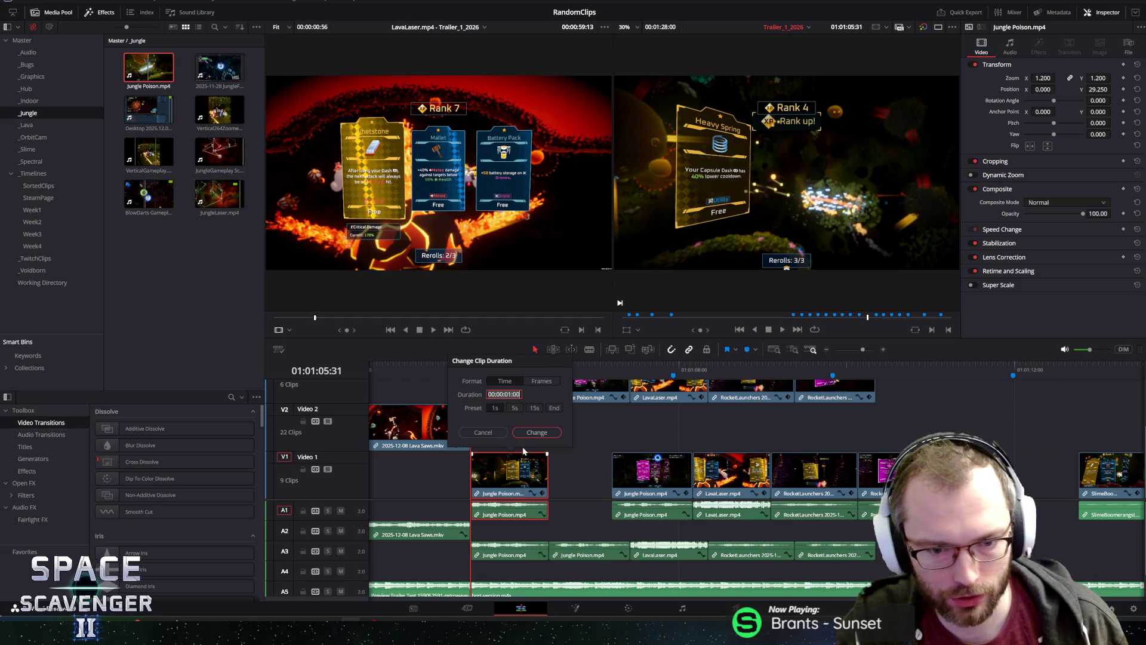
click(536, 432)
click(638, 455)
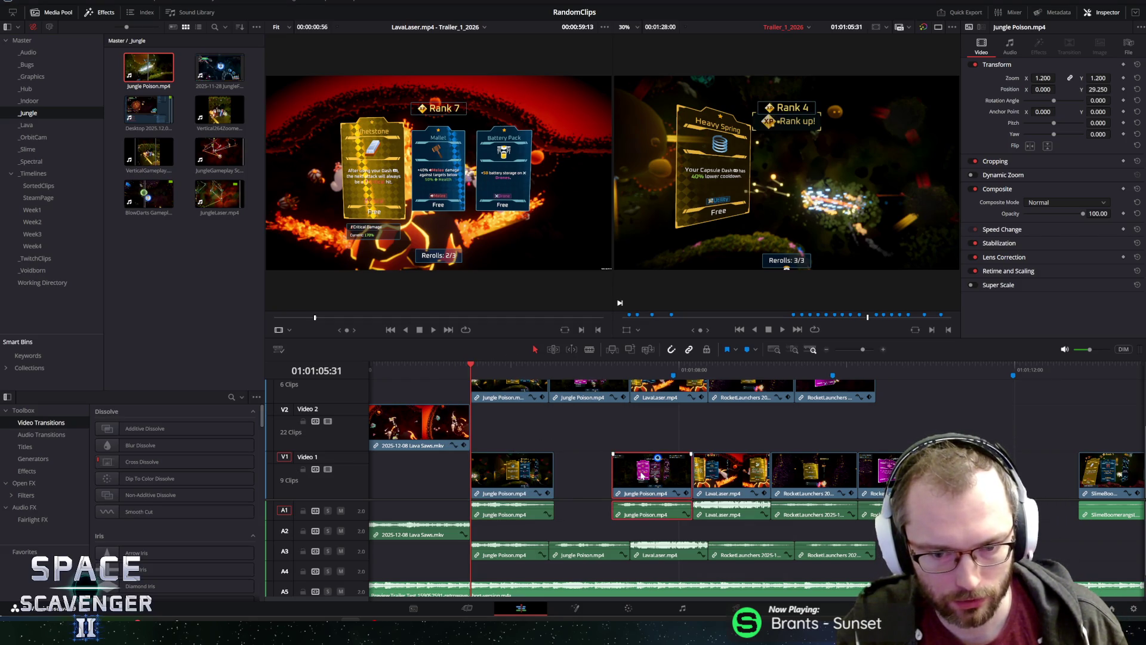
right_click(642, 475)
key(Escape)
drag(646, 480, 589, 481)
right_click(591, 481)
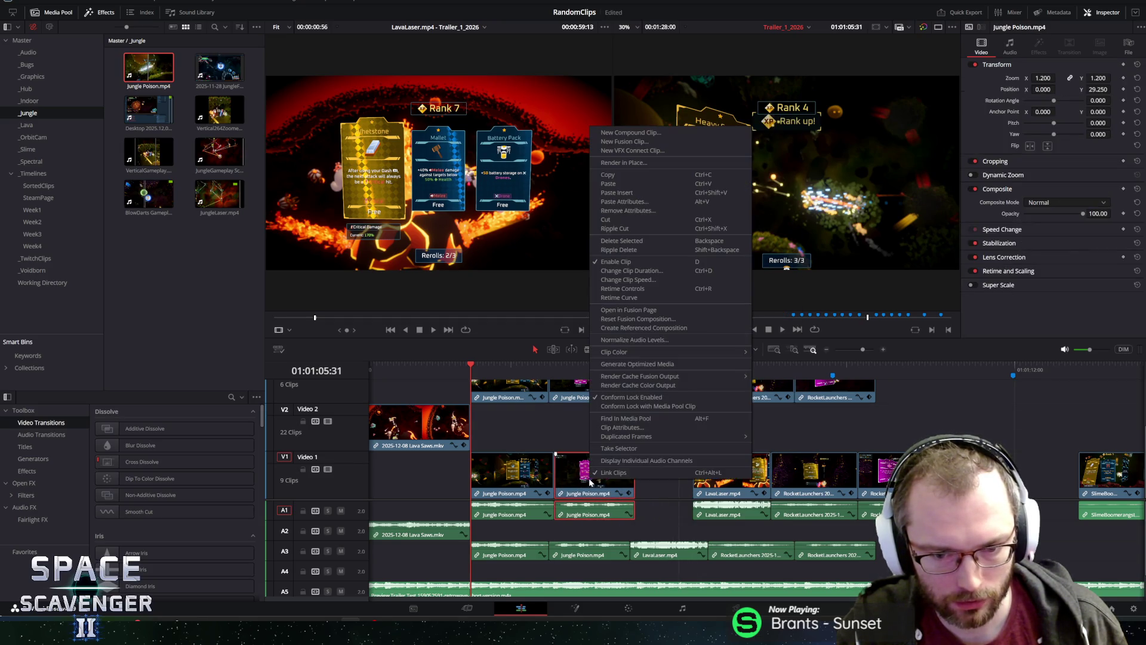
click(641, 271)
text(1:00)
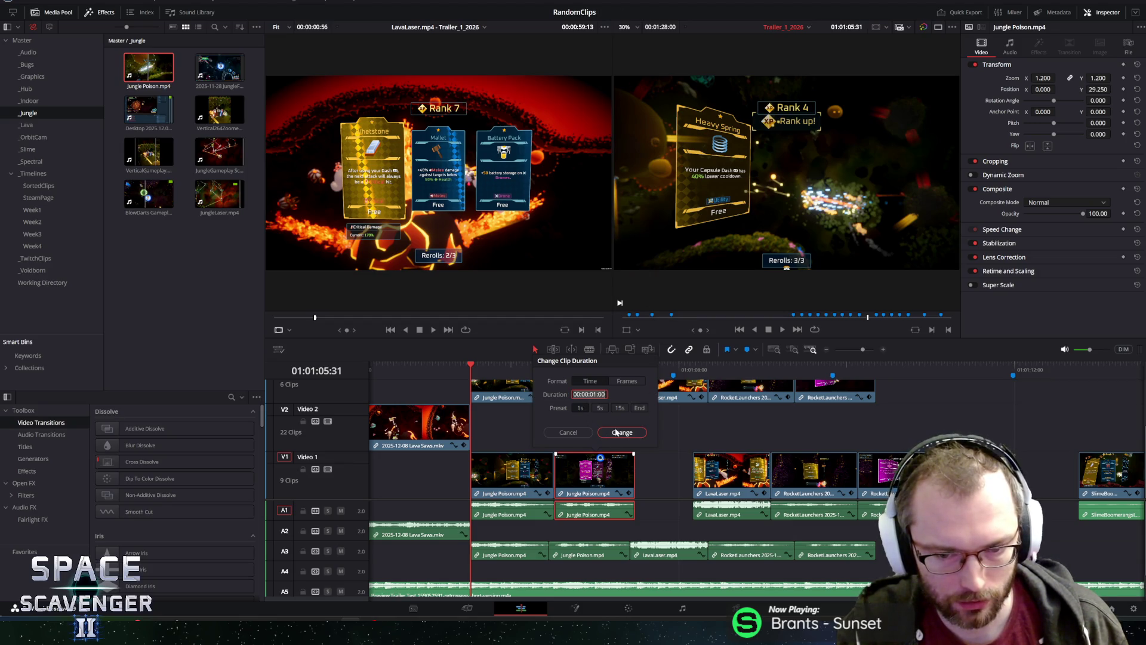
click(621, 432)
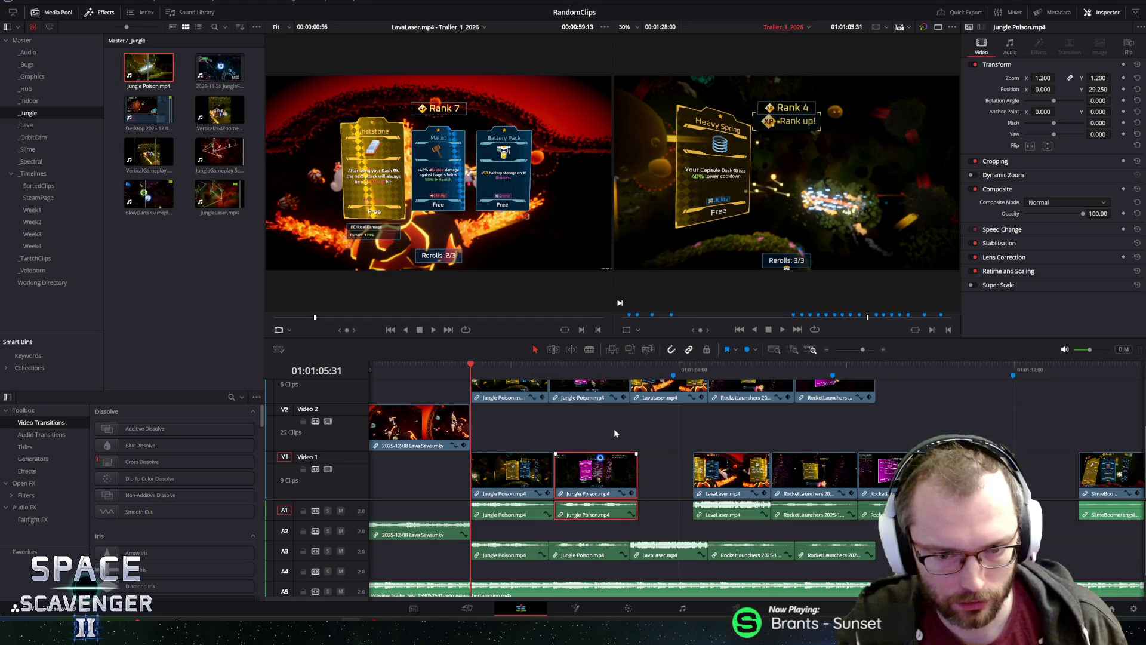
Close the gaps and trim LavaLaser and the first RocketLaunchers clip to one second each.
drag(727, 463, 674, 470)
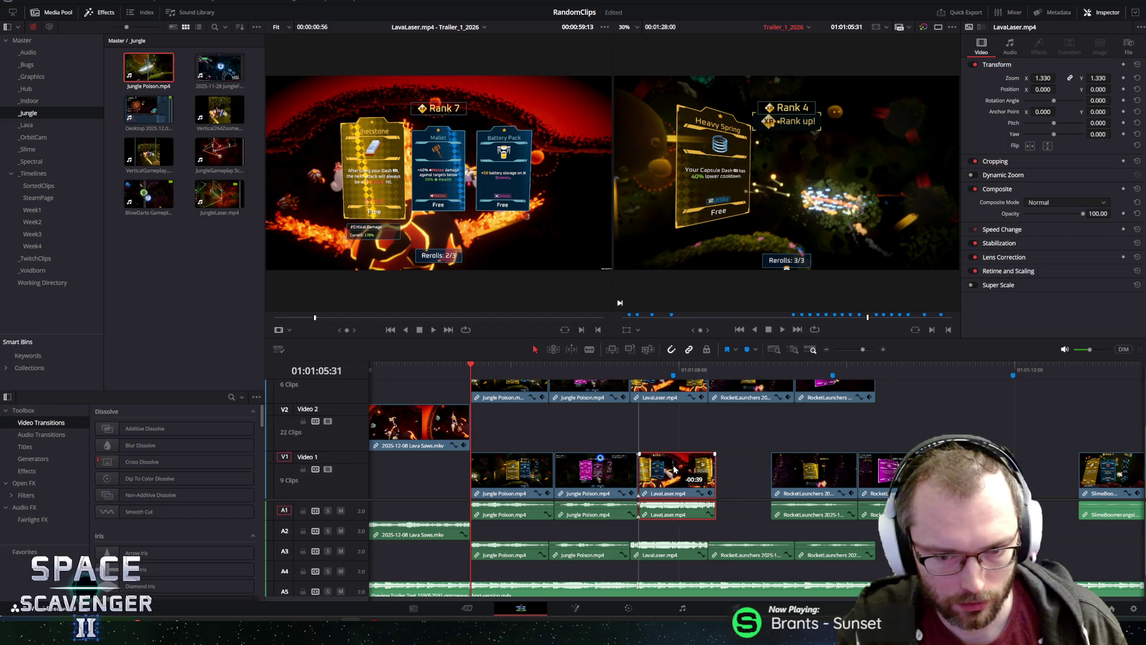
right_click(674, 470)
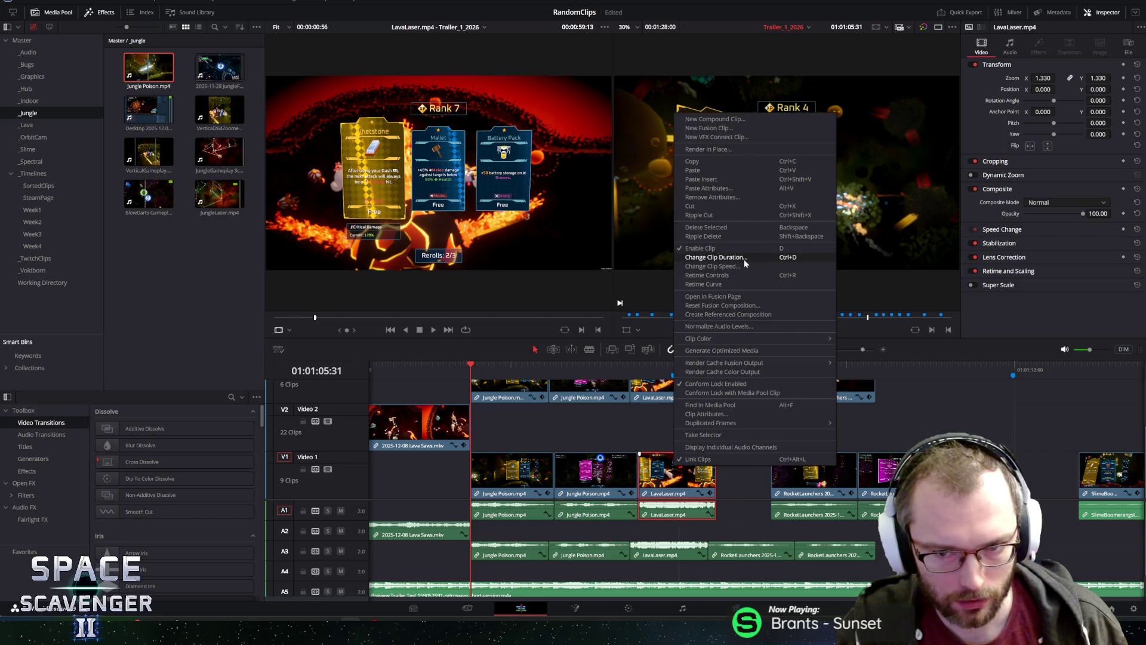
click(716, 260)
text(1:00)
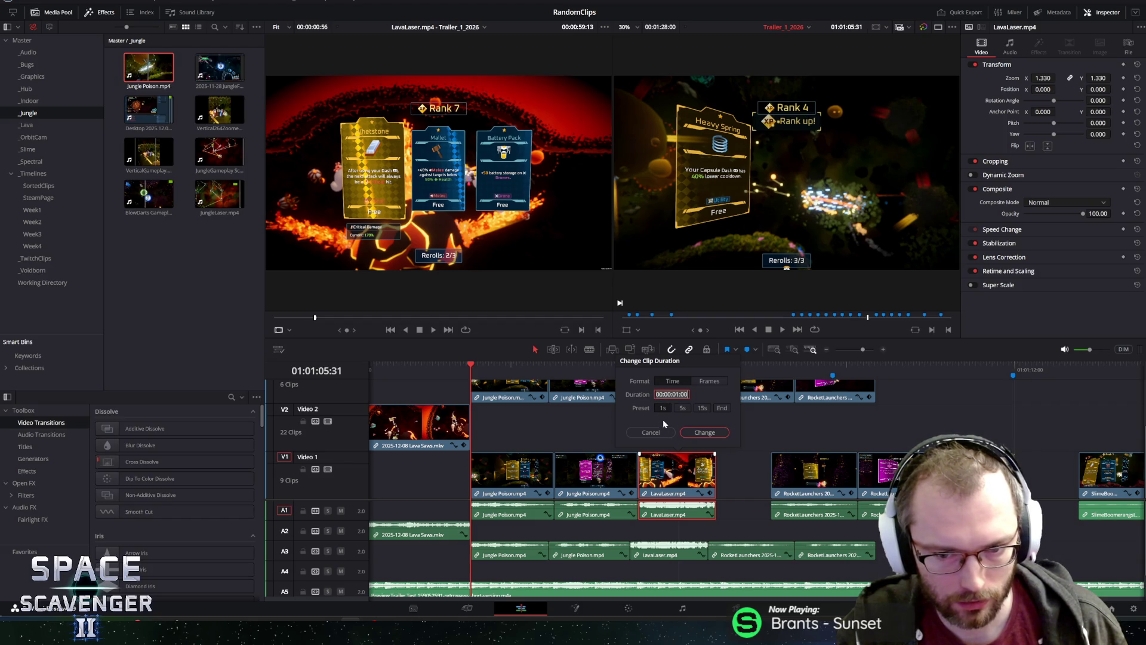
click(705, 434)
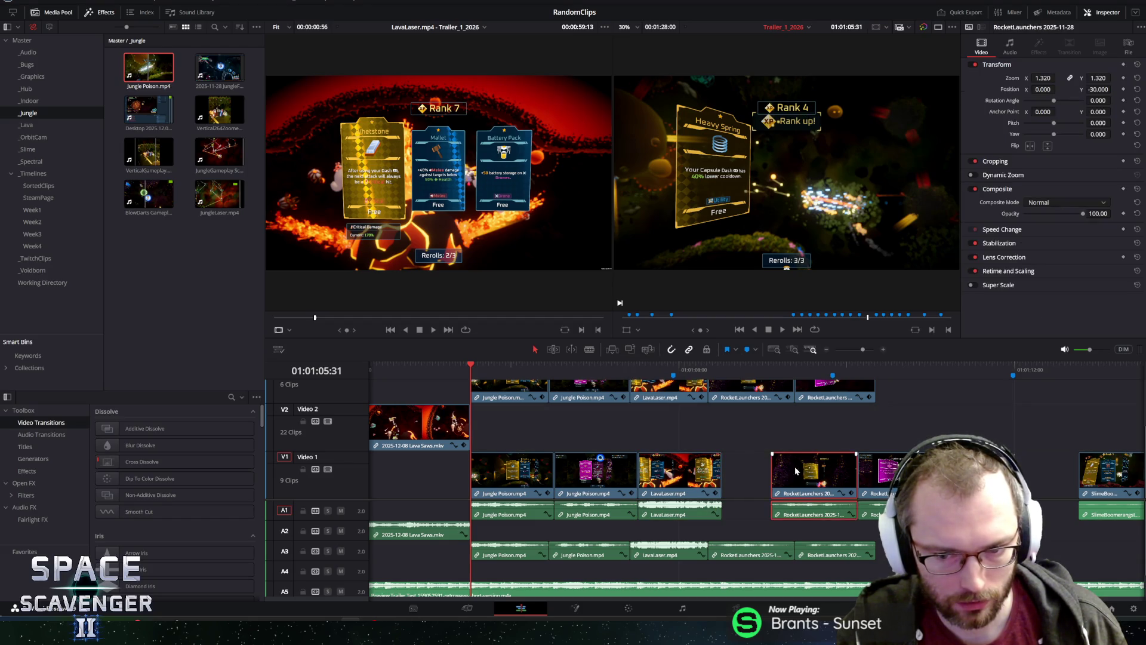
drag(806, 471, 757, 472)
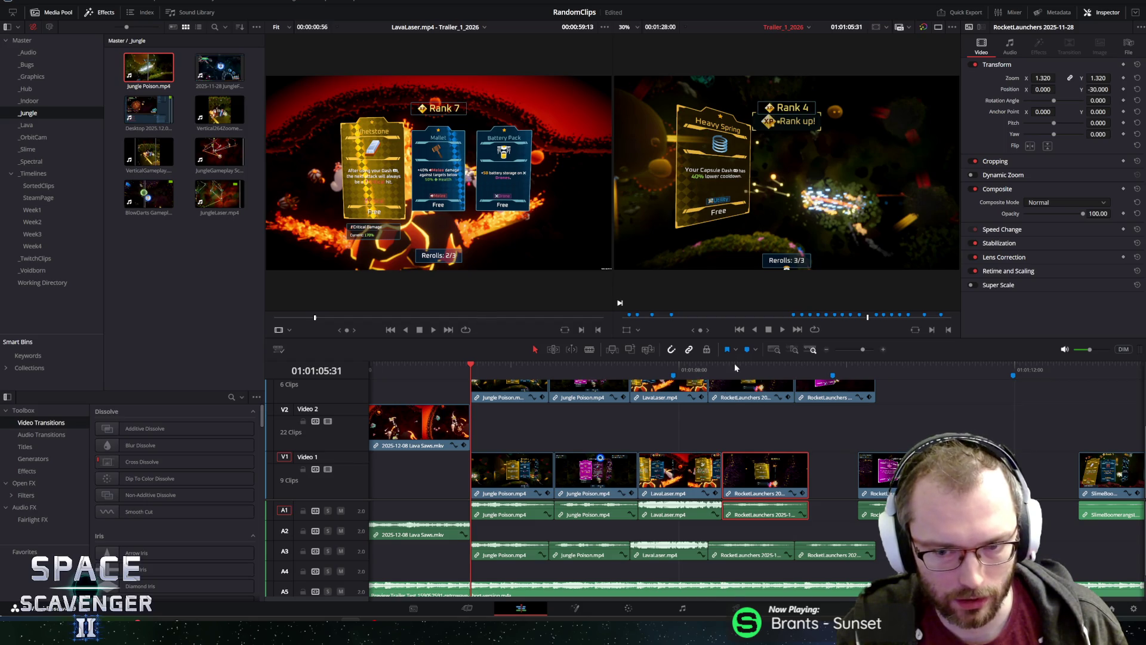
click(734, 365)
right_click(743, 468)
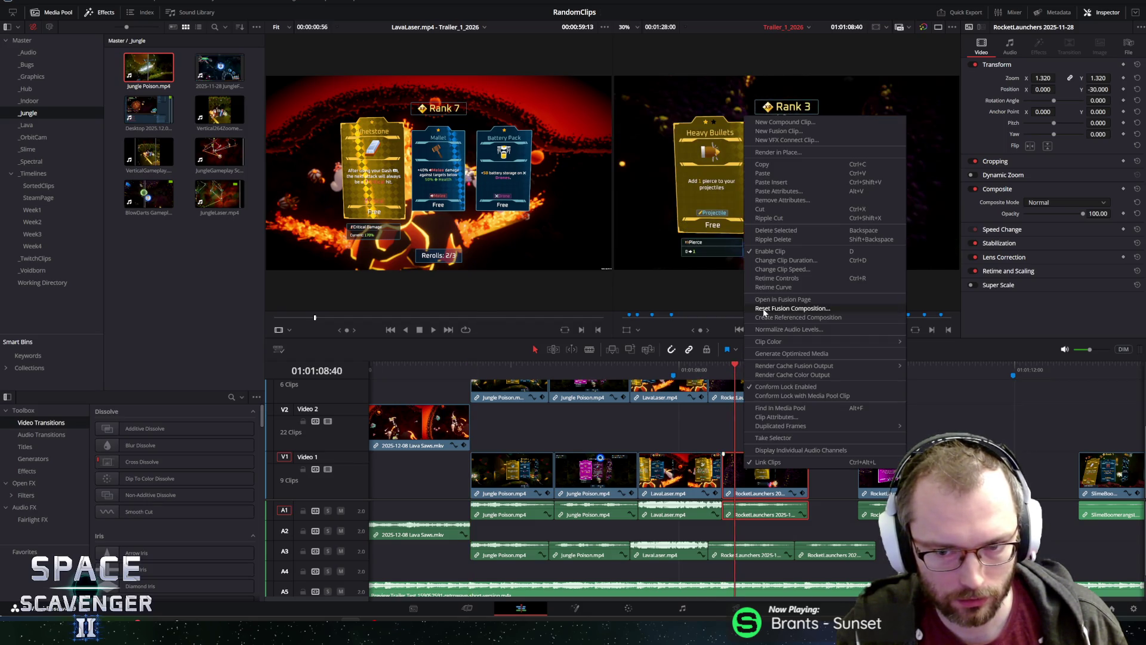
click(782, 261)
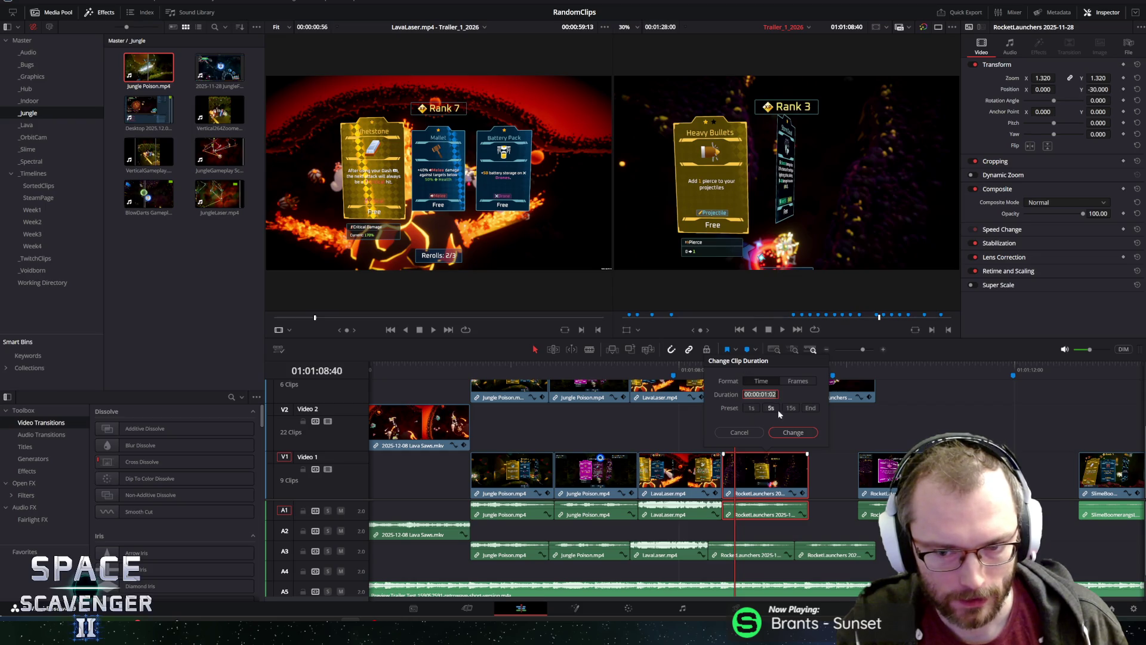
click(792, 432)
Move the second RocketLaunchers clip against the previous one and trim it to one second.
click(864, 477)
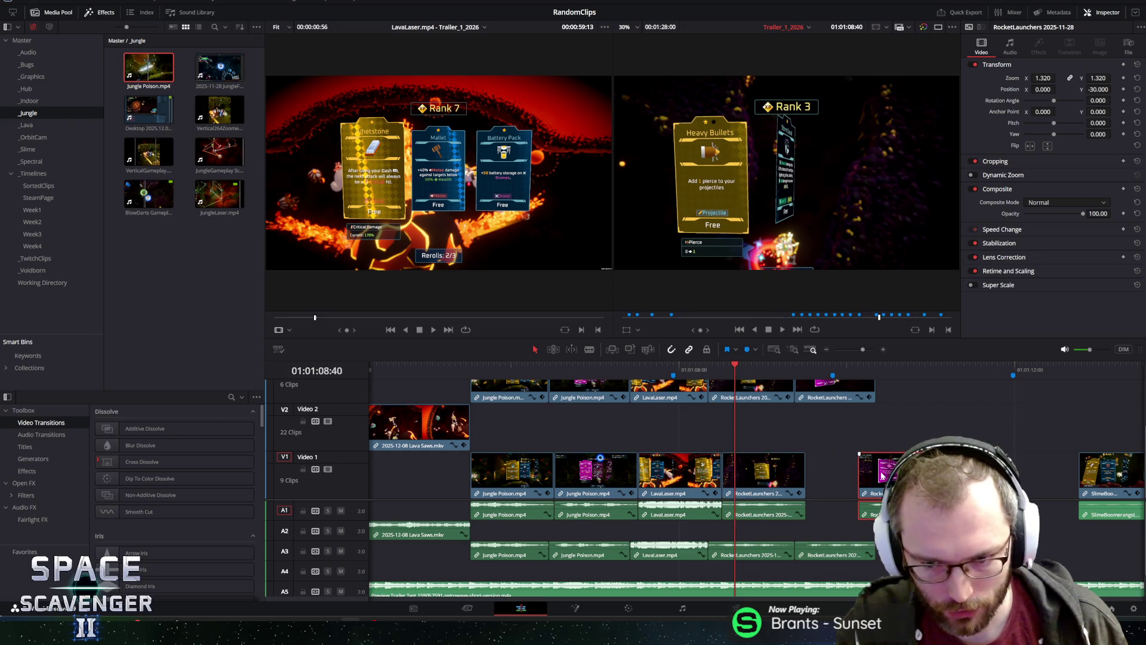
drag(863, 478, 827, 471)
right_click(827, 472)
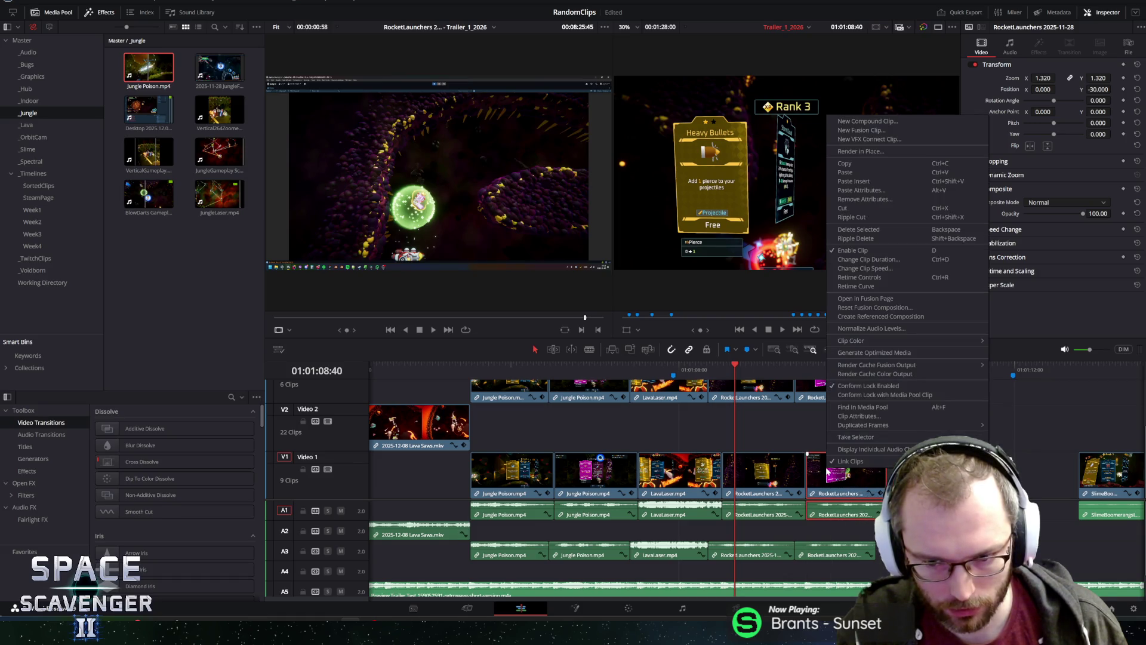
click(886, 260)
click(841, 409)
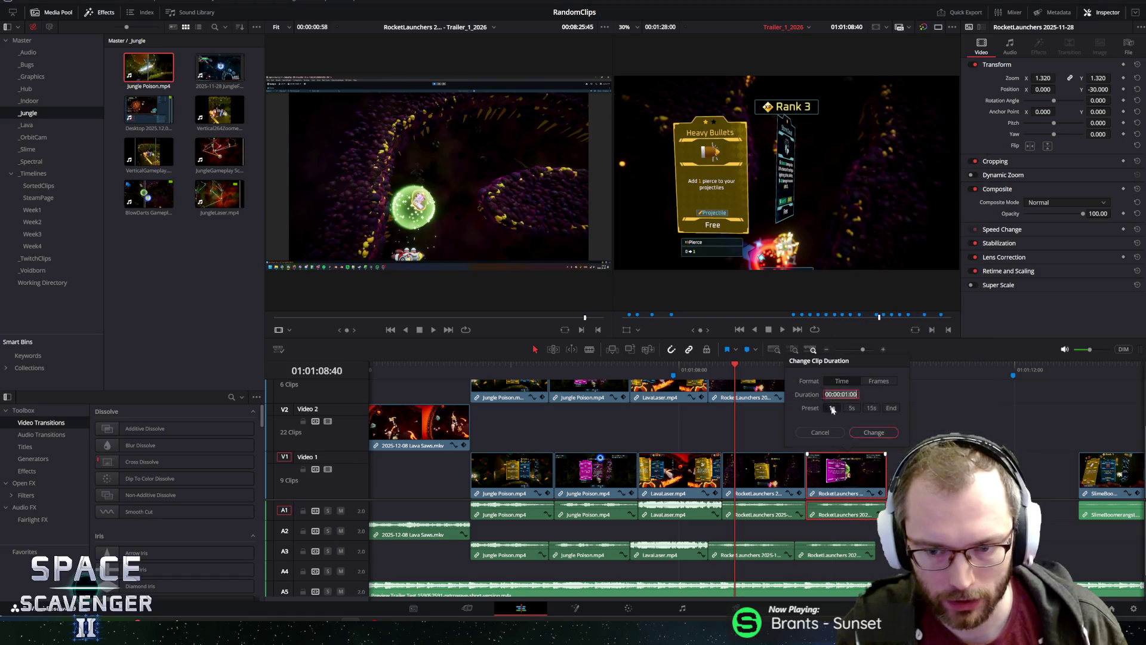
click(872, 432)
Play back the trimmed clips, mute audio track A3, review again and save the project.
click(474, 365)
key(space)
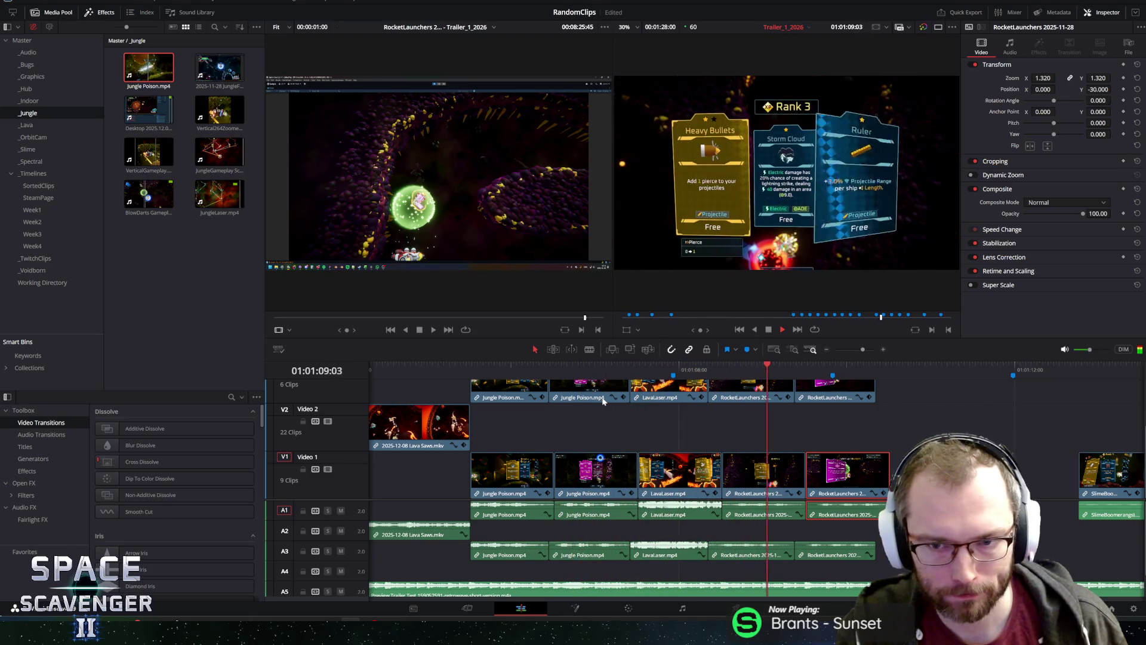
key(space)
click(340, 551)
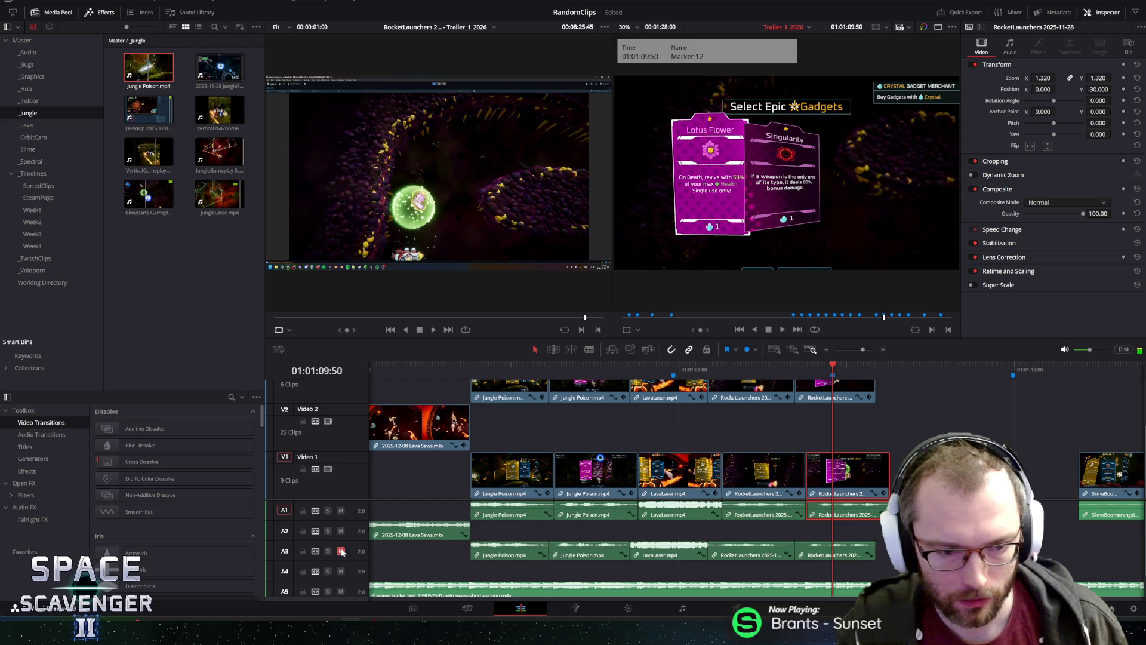
click(442, 365)
key(space)
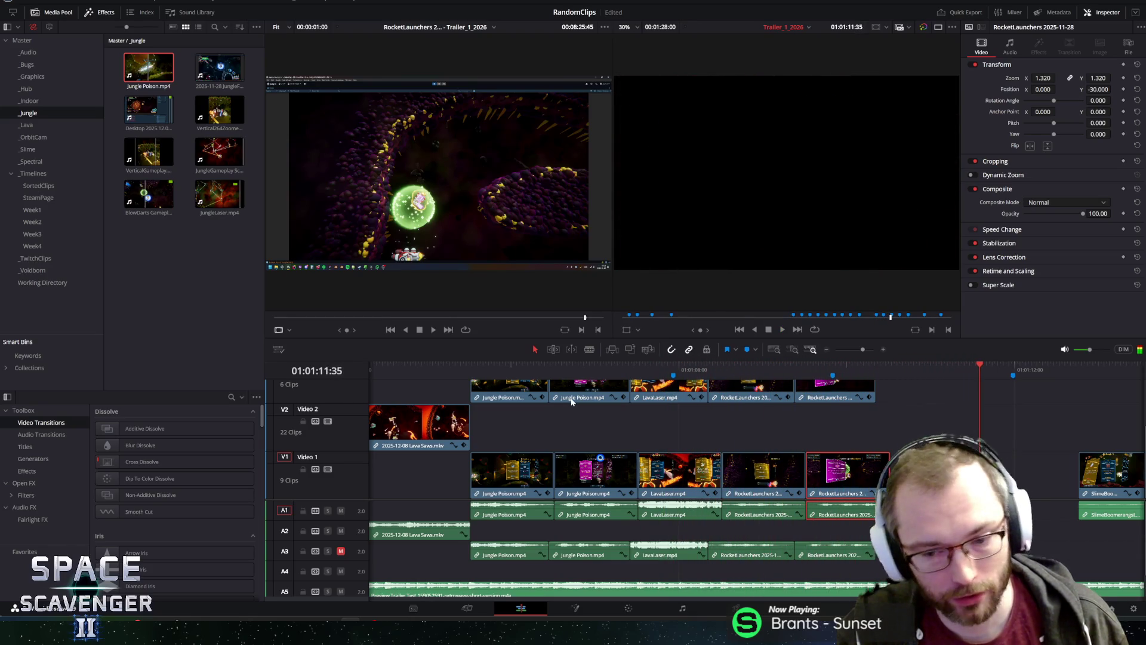
key(ctrl+s)
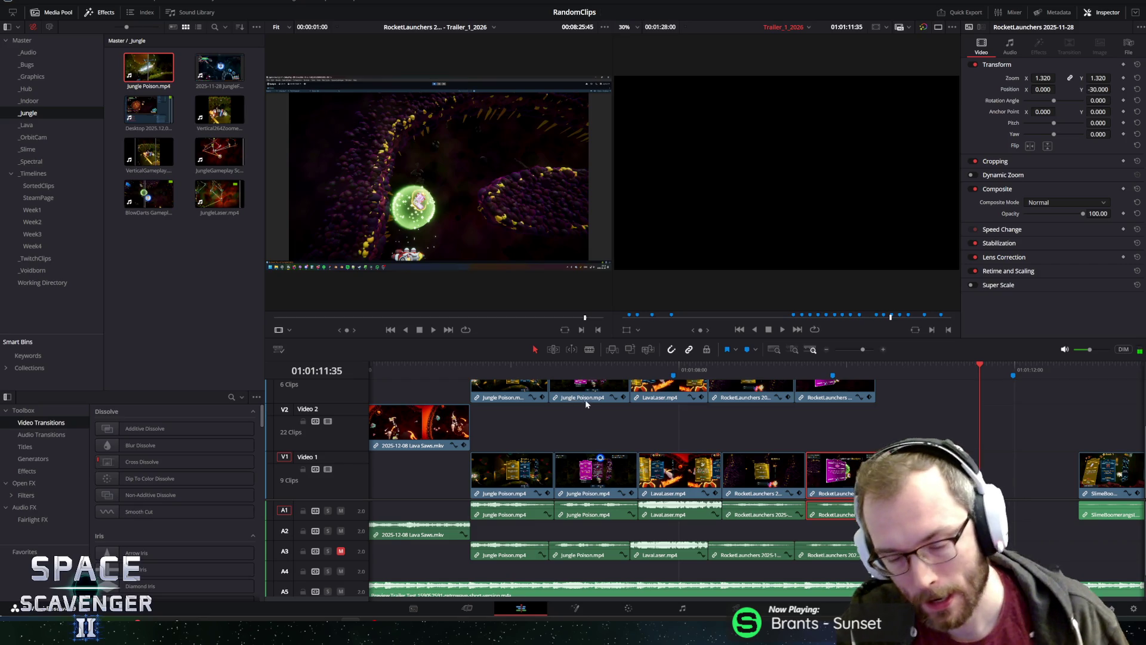
Change the clip duration of both Jungle Poison clips on Video 1.
right_click(523, 471)
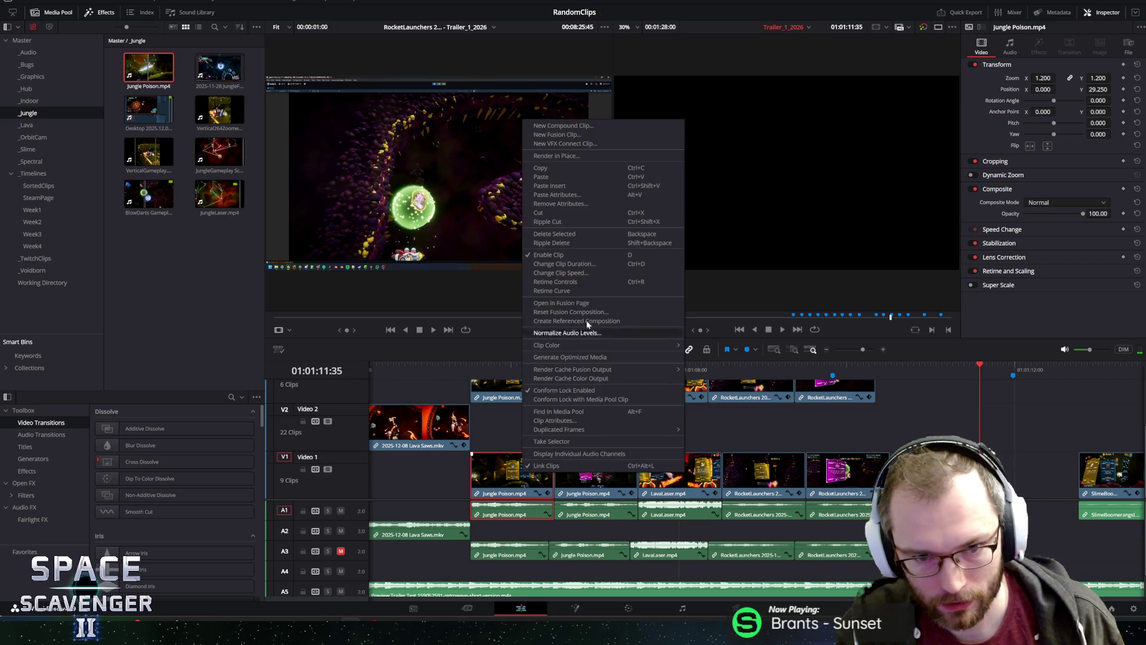
click(564, 263)
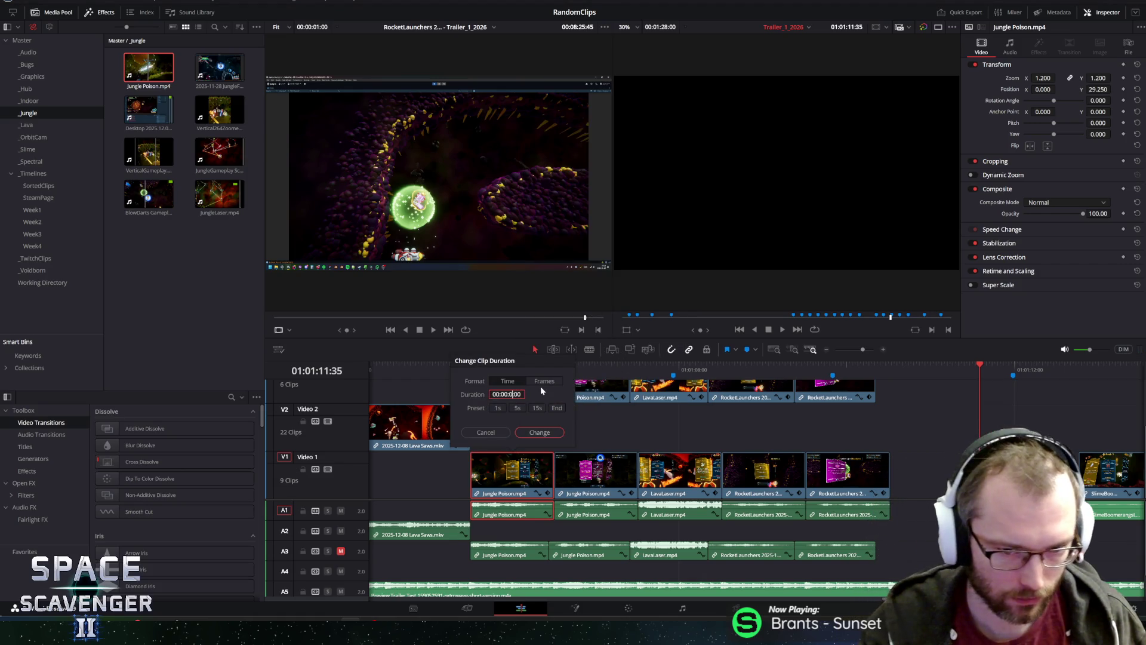
text(0)
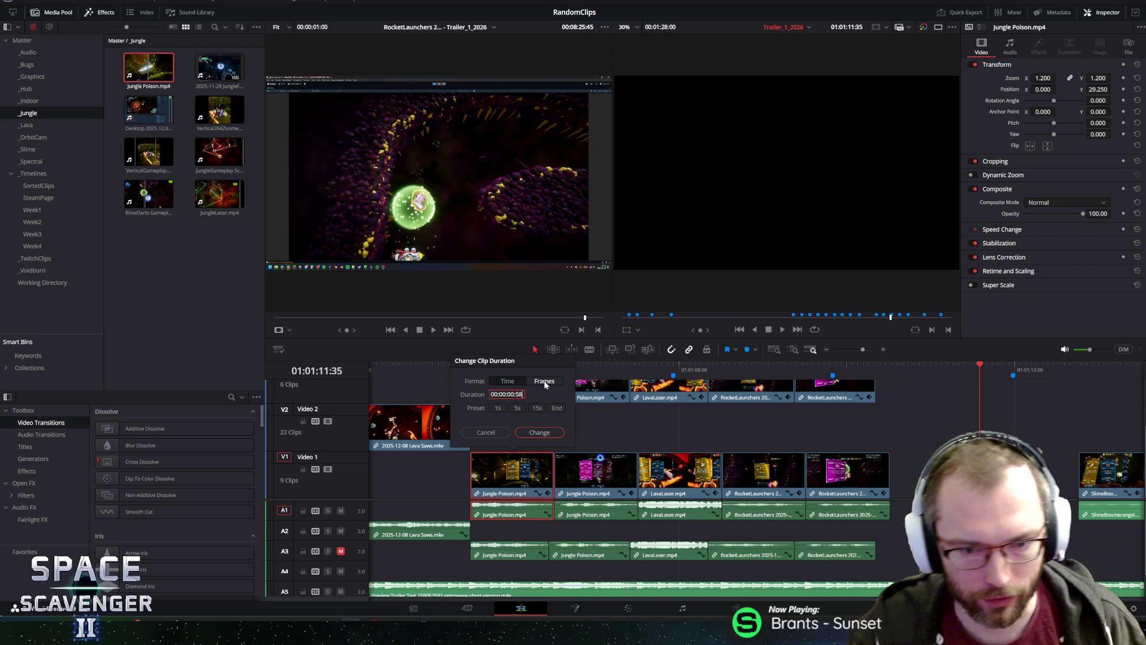
click(522, 431)
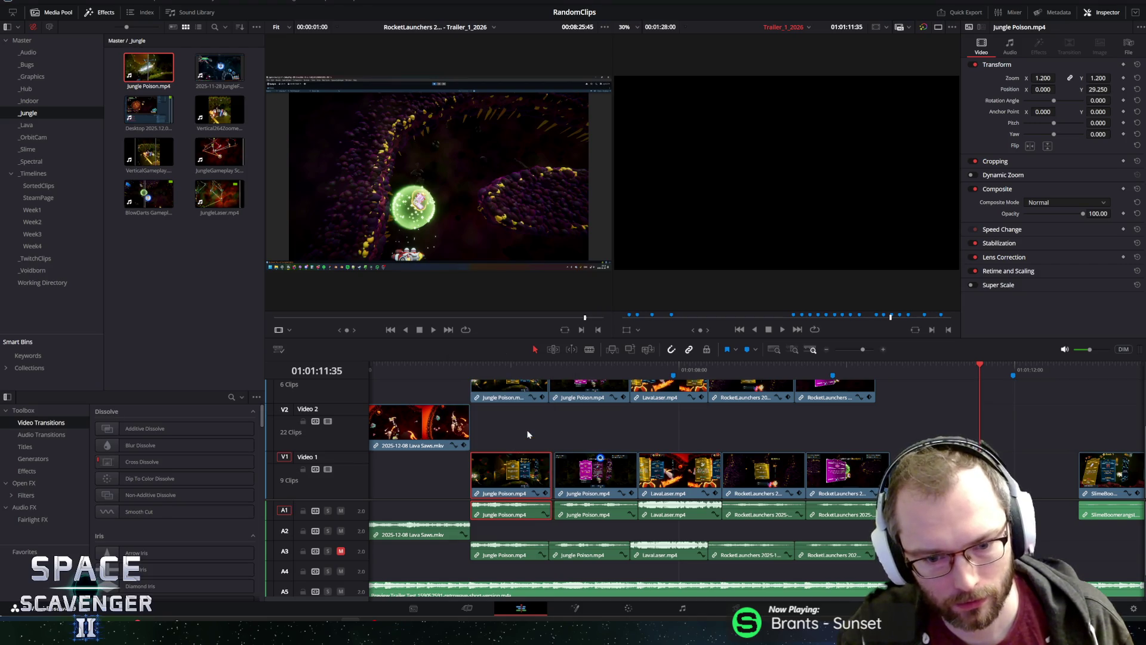
click(568, 467)
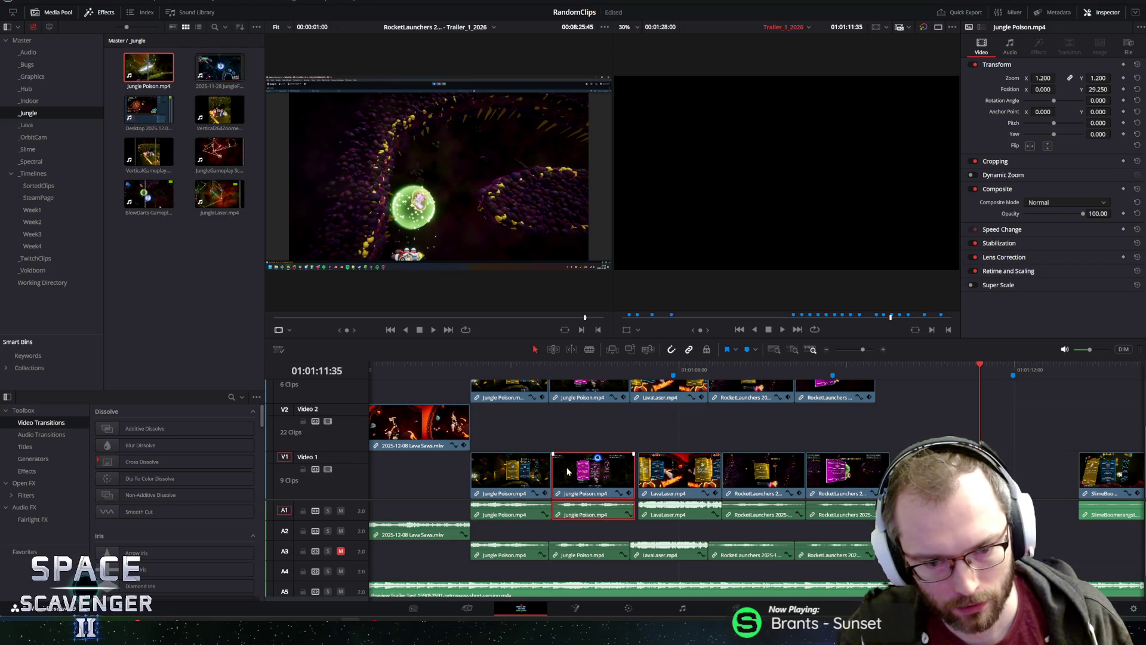
right_click(567, 467)
click(614, 260)
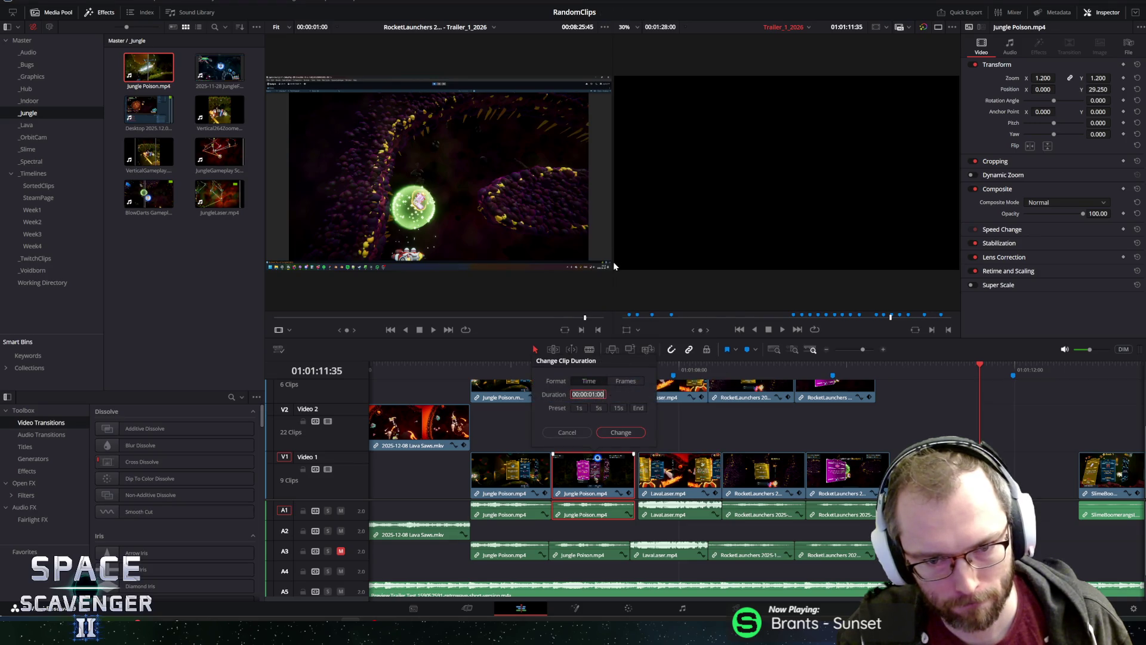
click(599, 432)
Close the gaps, set LavaLaser to 58 frames and shorten the first RocketLaunchers clip.
click(673, 476)
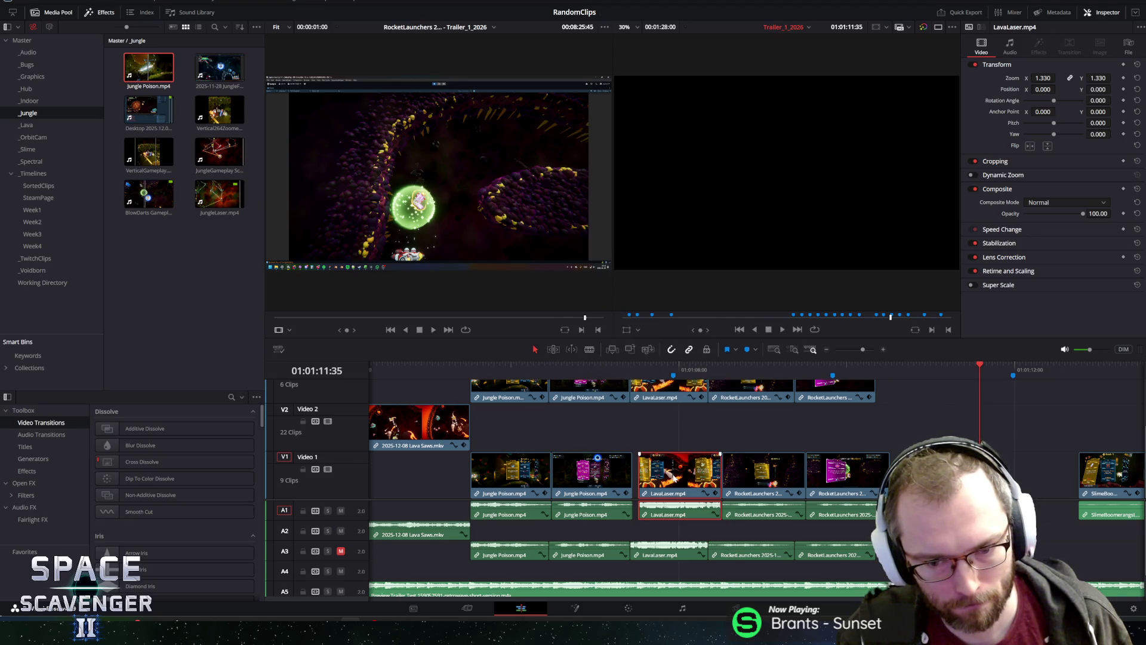
drag(676, 477, 671, 477)
right_click(670, 475)
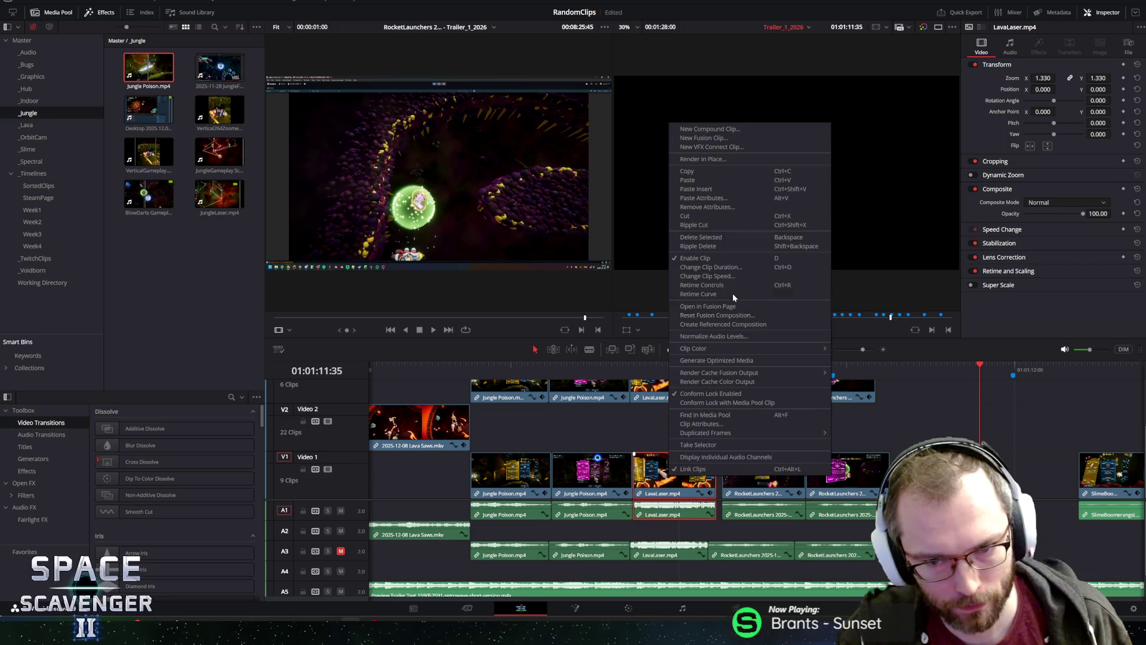
click(720, 267)
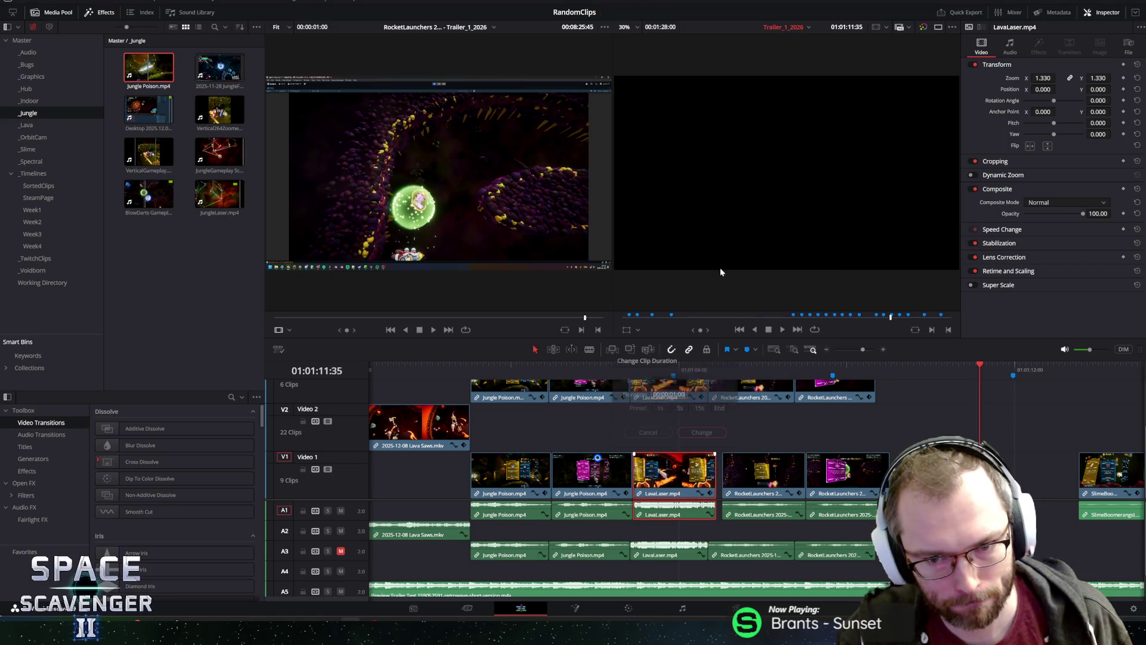
text(58)
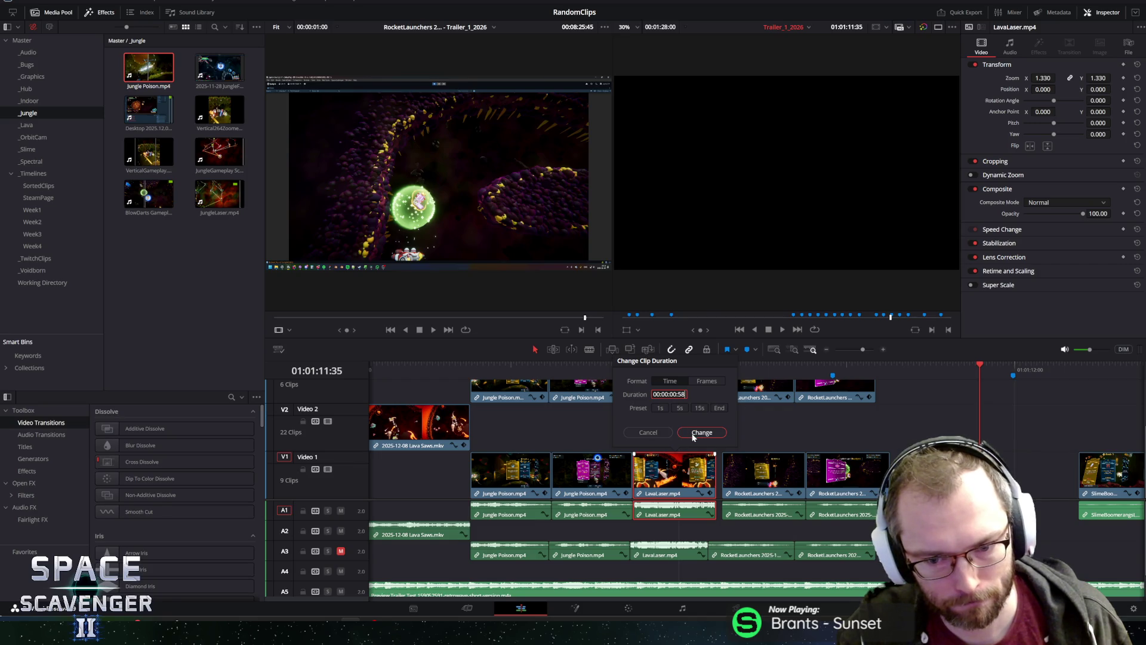
click(693, 434)
click(745, 473)
drag(739, 470, 737, 470)
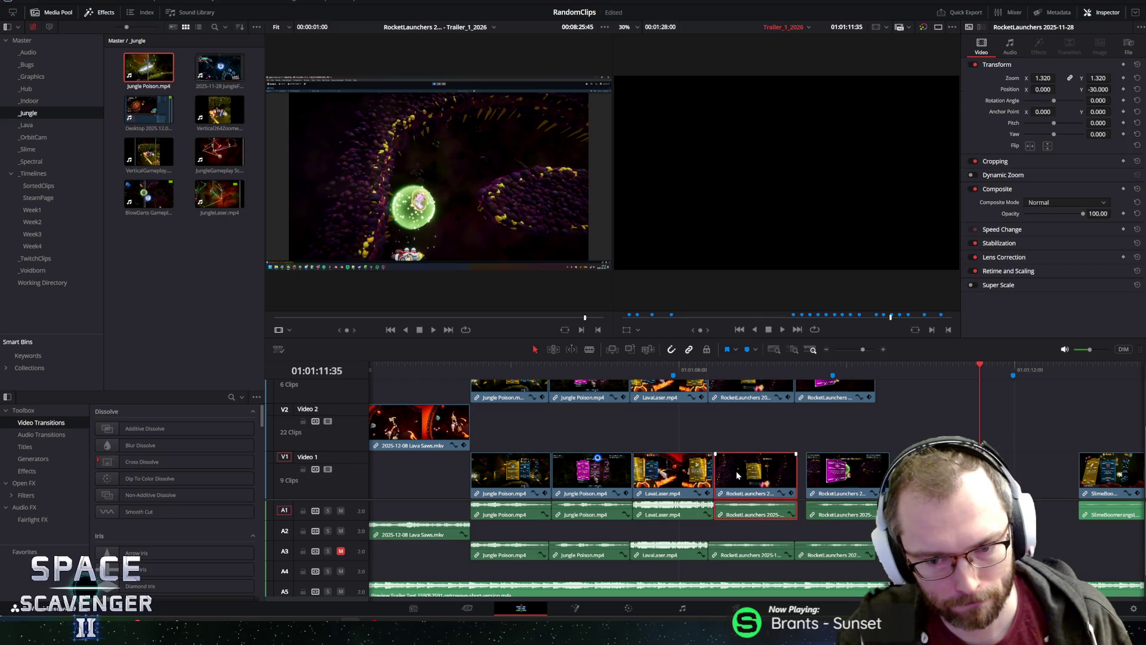
right_click(737, 470)
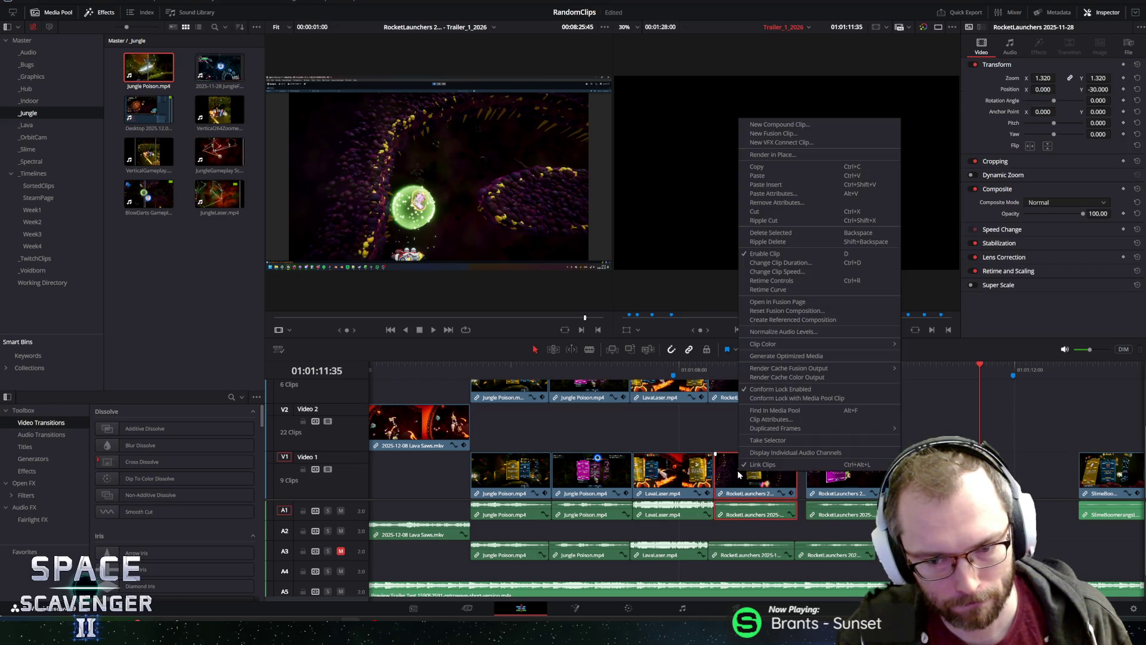
click(770, 263)
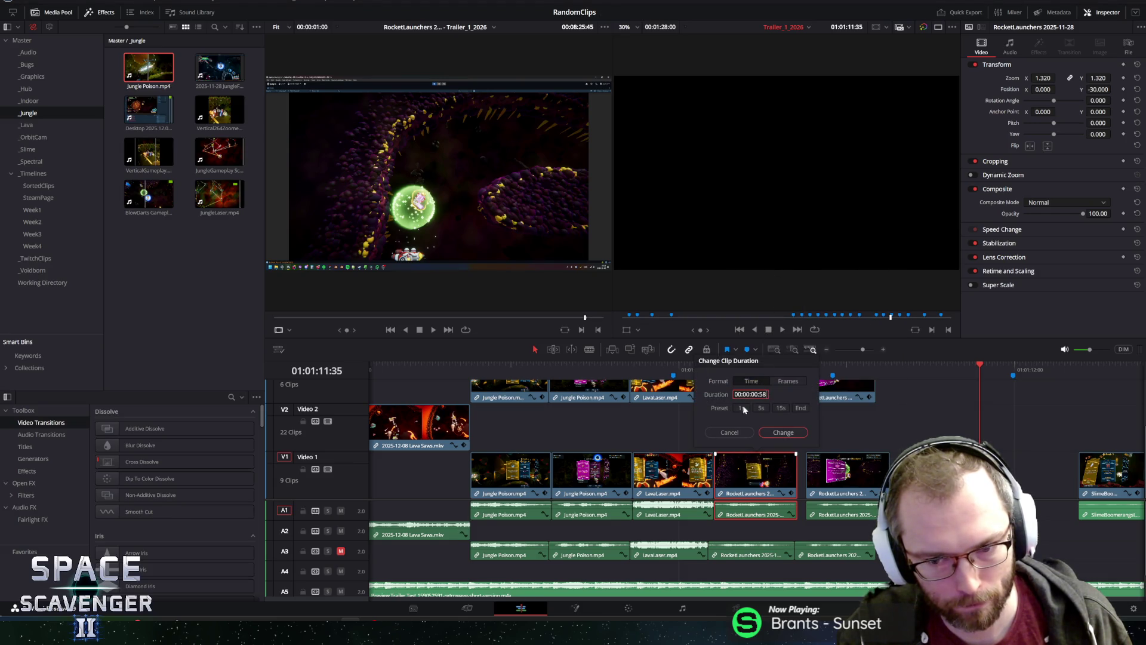
key(Return)
Move the second RocketLaunchers clip against the previous one and set it to 58 frames.
drag(842, 472, 832, 472)
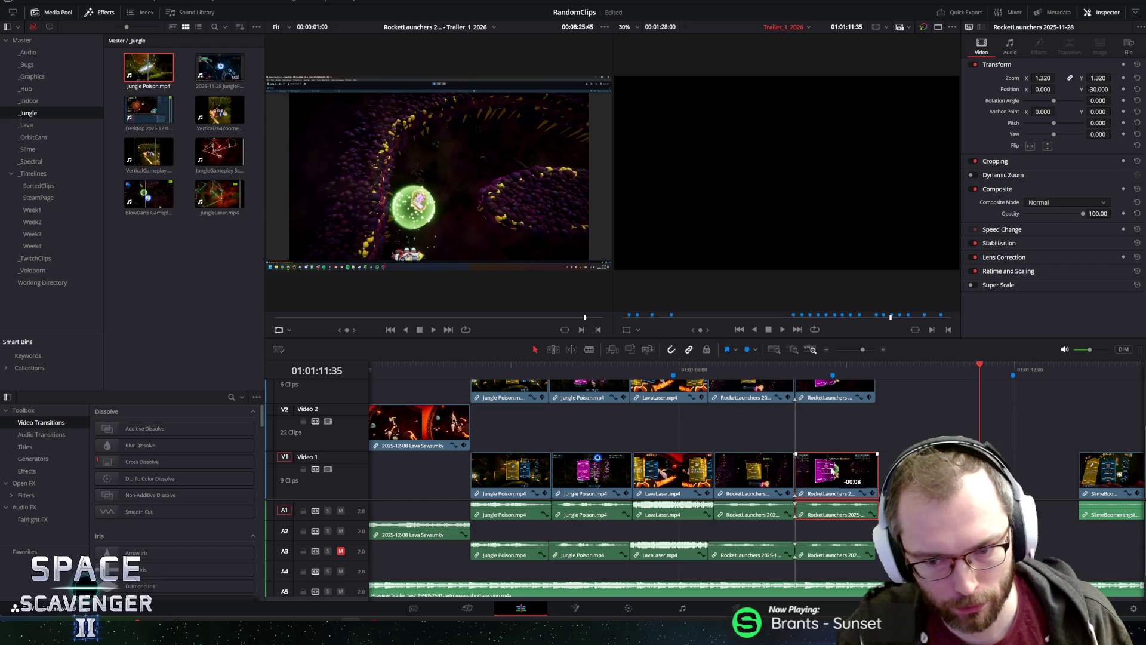
right_click(832, 472)
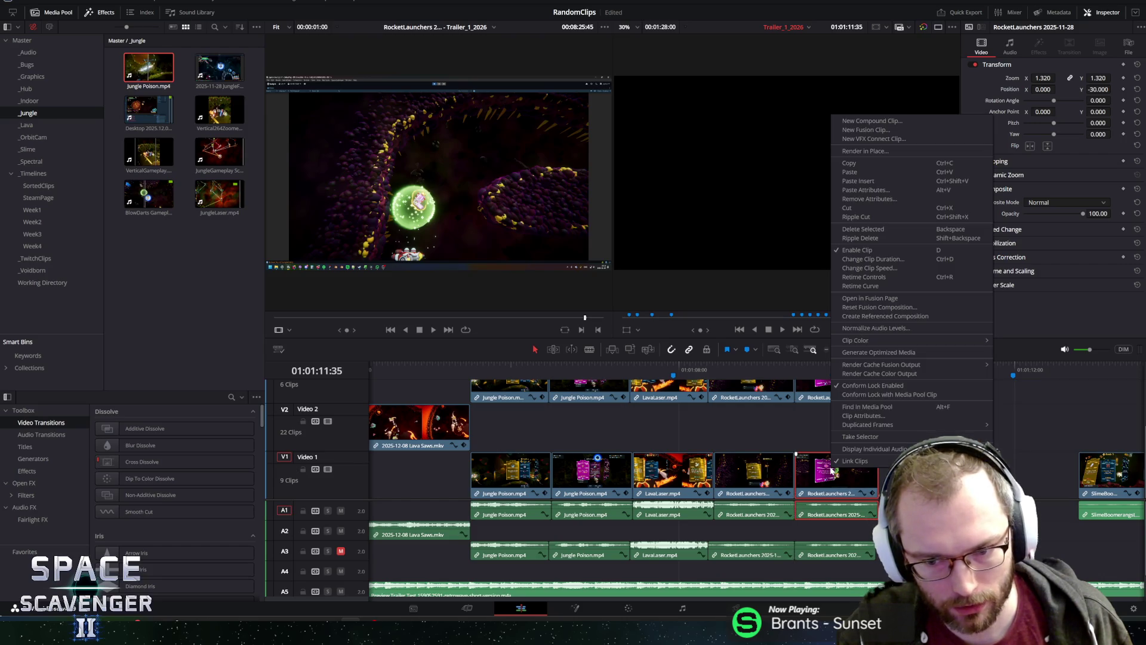
click(889, 260)
text(58)
click(859, 432)
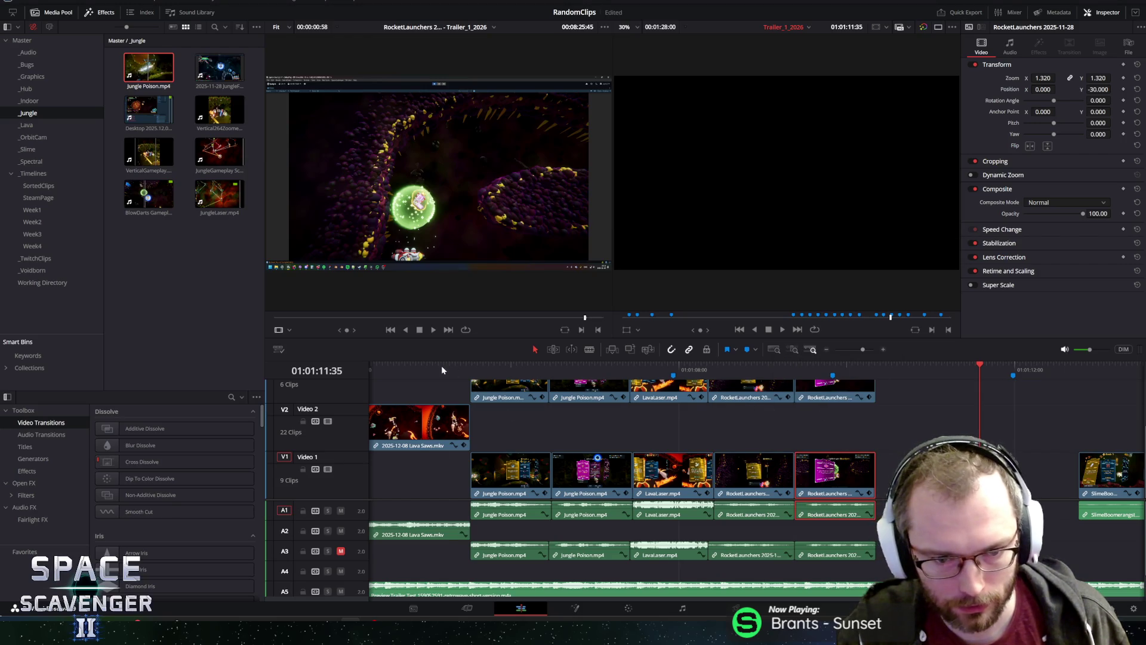
Play back the jungle section from just before its clips.
click(420, 366)
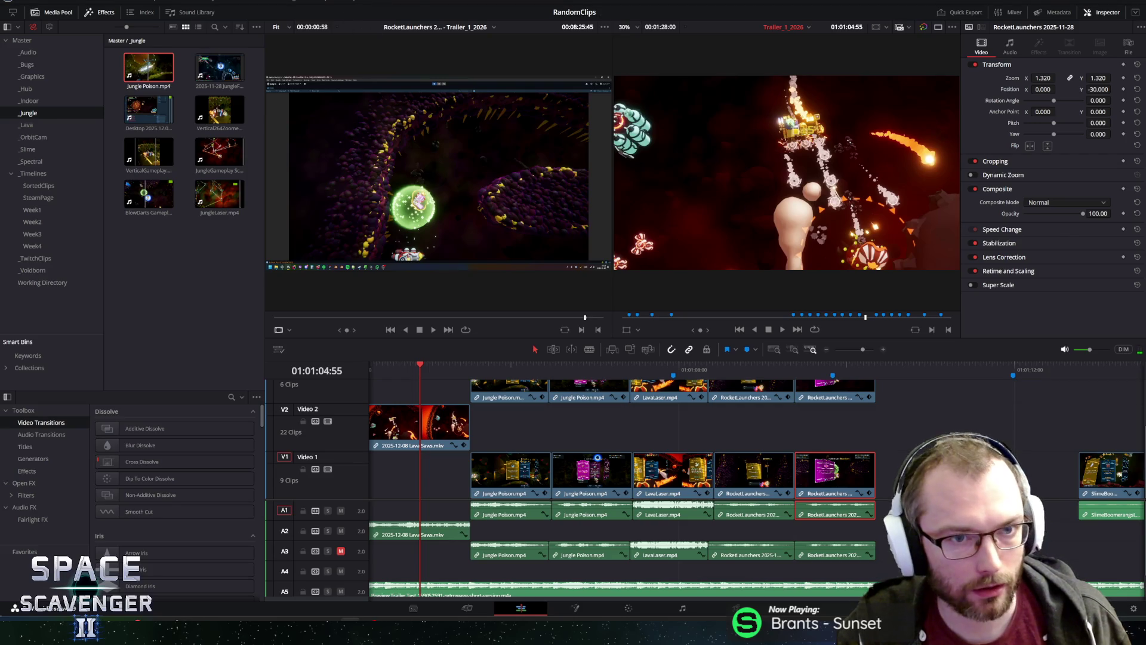
click(394, 372)
key(space)
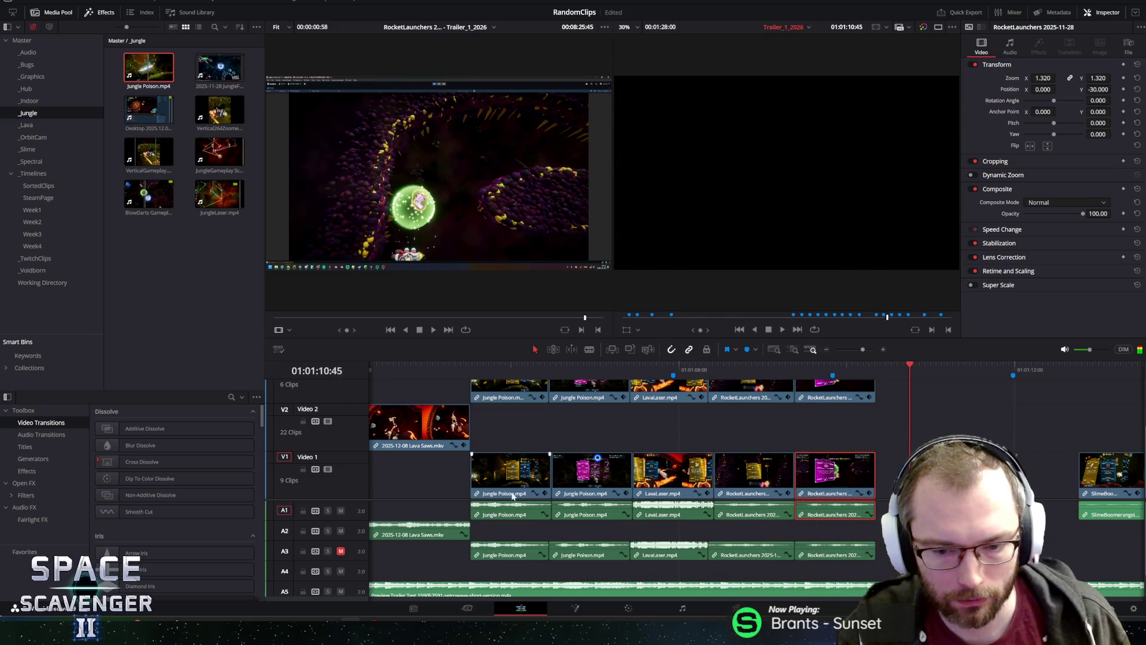
Set the LavaLaser clip's Inspector audio Volume to 0.0 and replay the section.
click(648, 518)
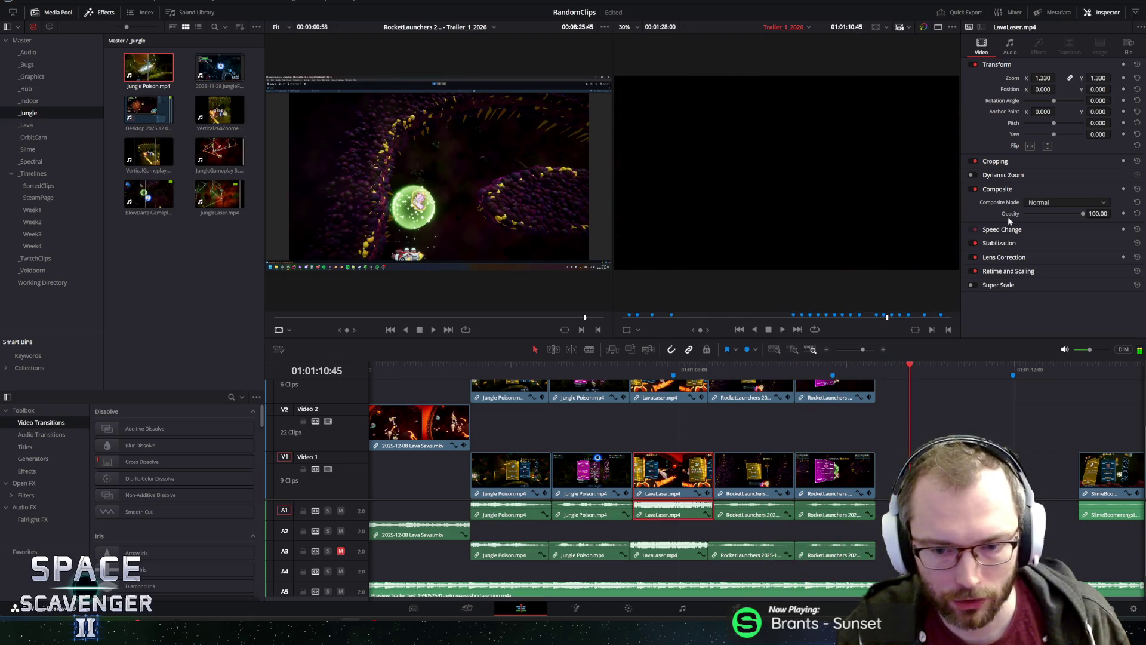
click(1010, 48)
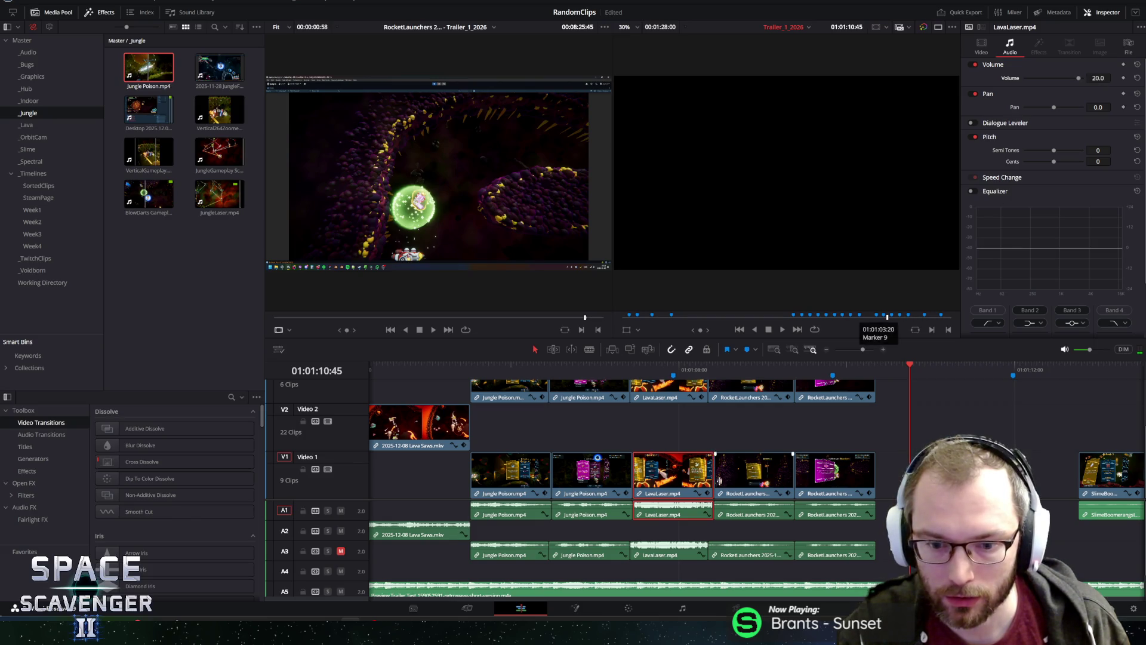
click(742, 519)
click(680, 517)
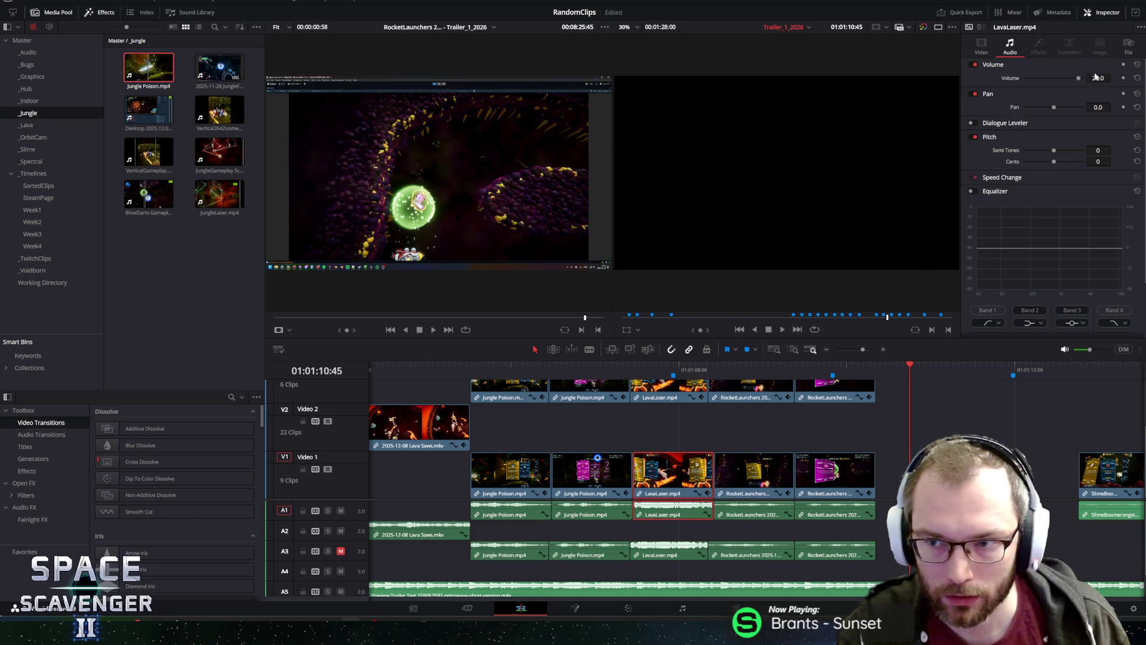
text(0)
key(Return)
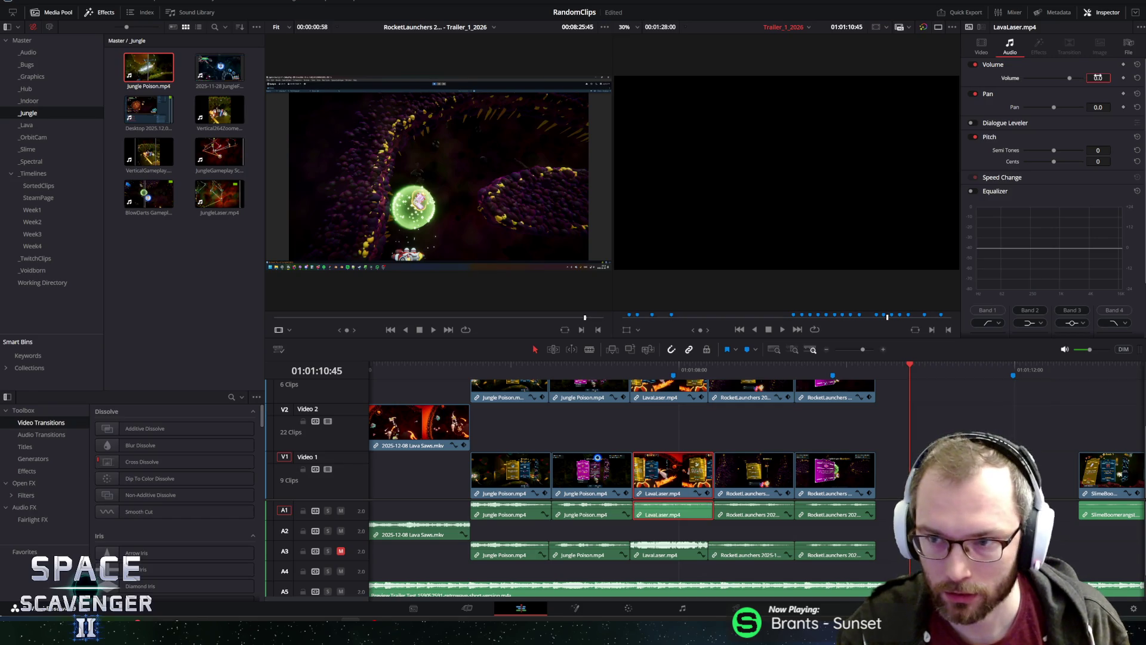
click(464, 364)
key(space)
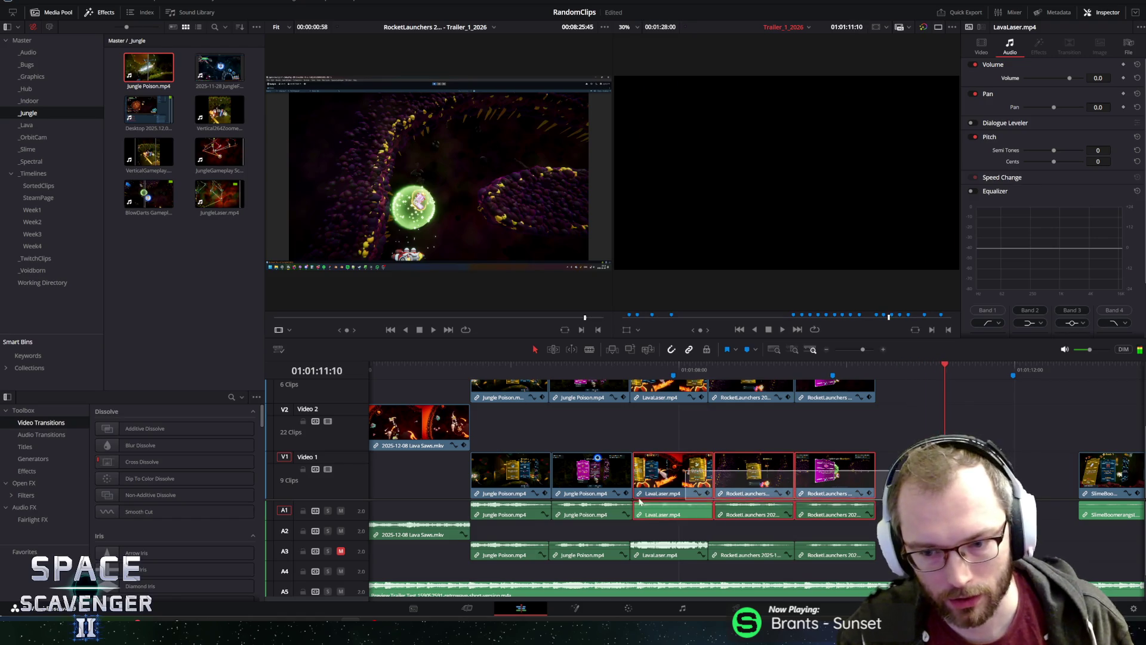
Delete the original Jungle Poison, LavaLaser and RocketLaunchers clips from Video 1.
drag(883, 442, 506, 500)
key(Delete)
key(ctrl+z)
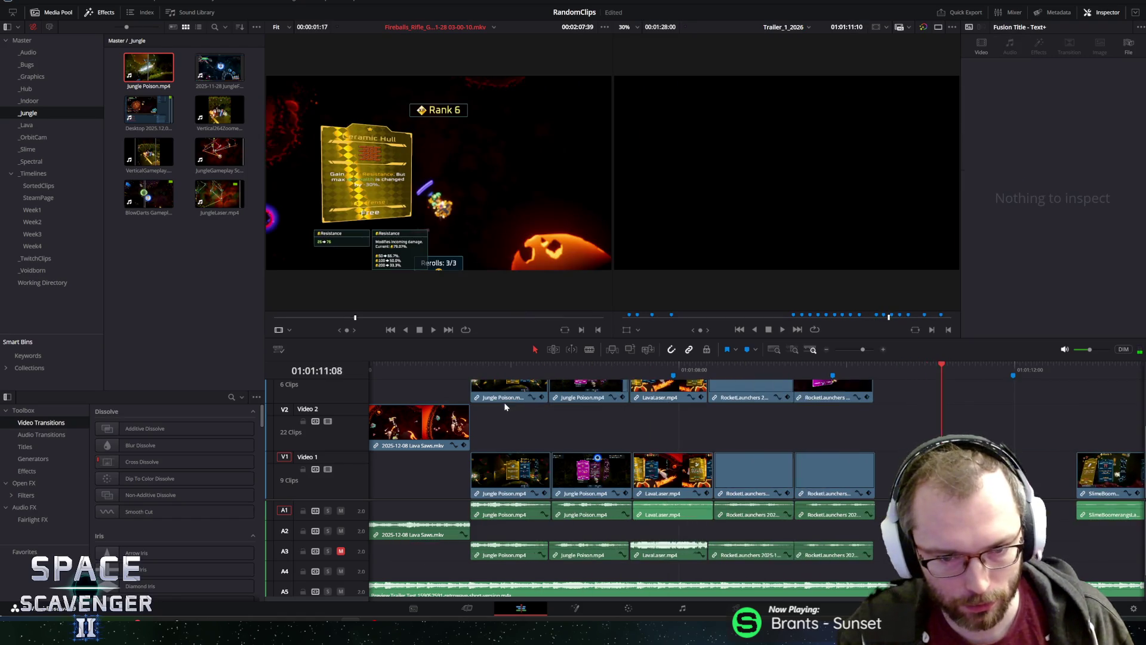
key(ctrl+z)
drag(802, 517, 474, 513)
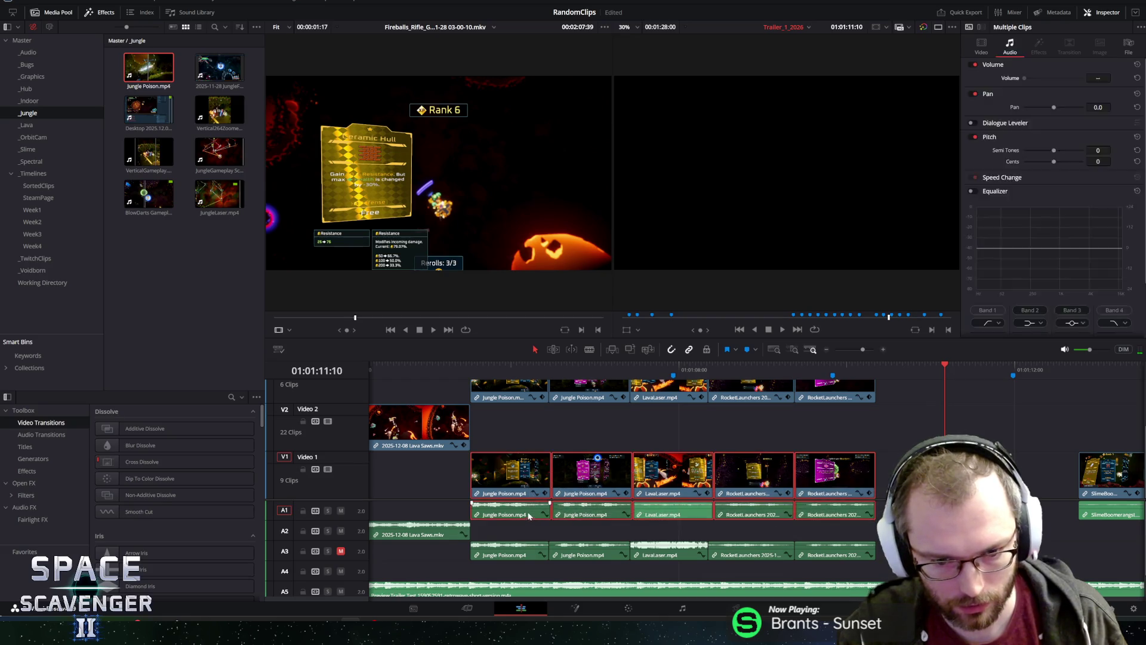
key(Delete)
Move the five upper-track clips with their audio down onto Video 1 and A1.
click(496, 385)
mouse_move(496, 383)
mouse_down()
mouse_move(490, 465)
mouse_move(486, 392)
mouse_up()
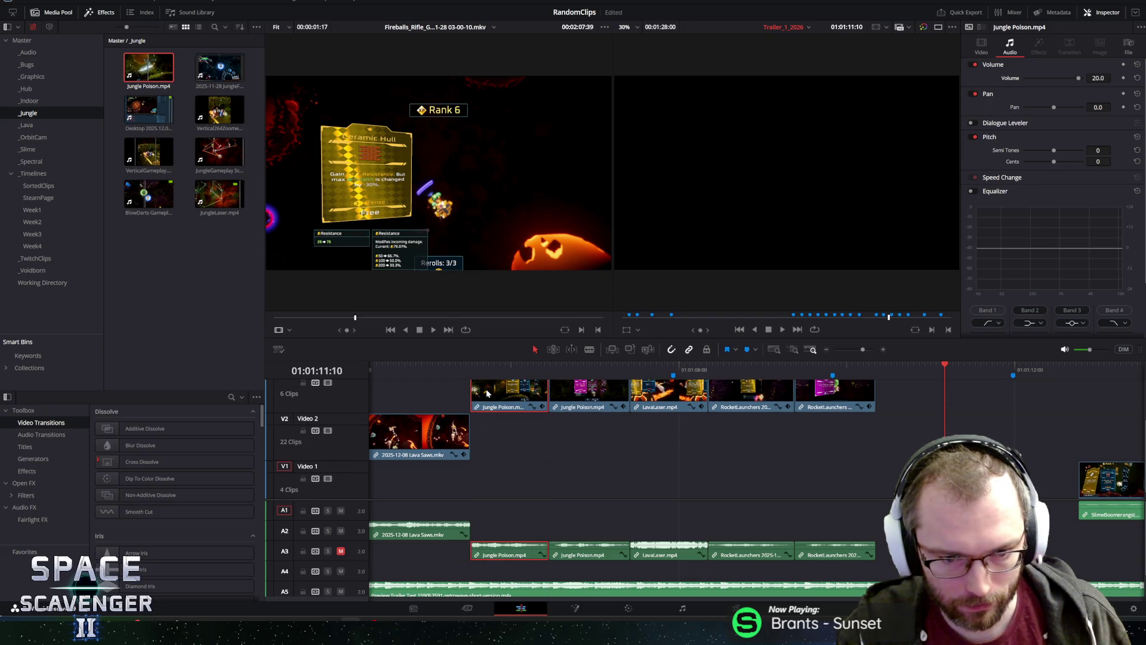
key(y)
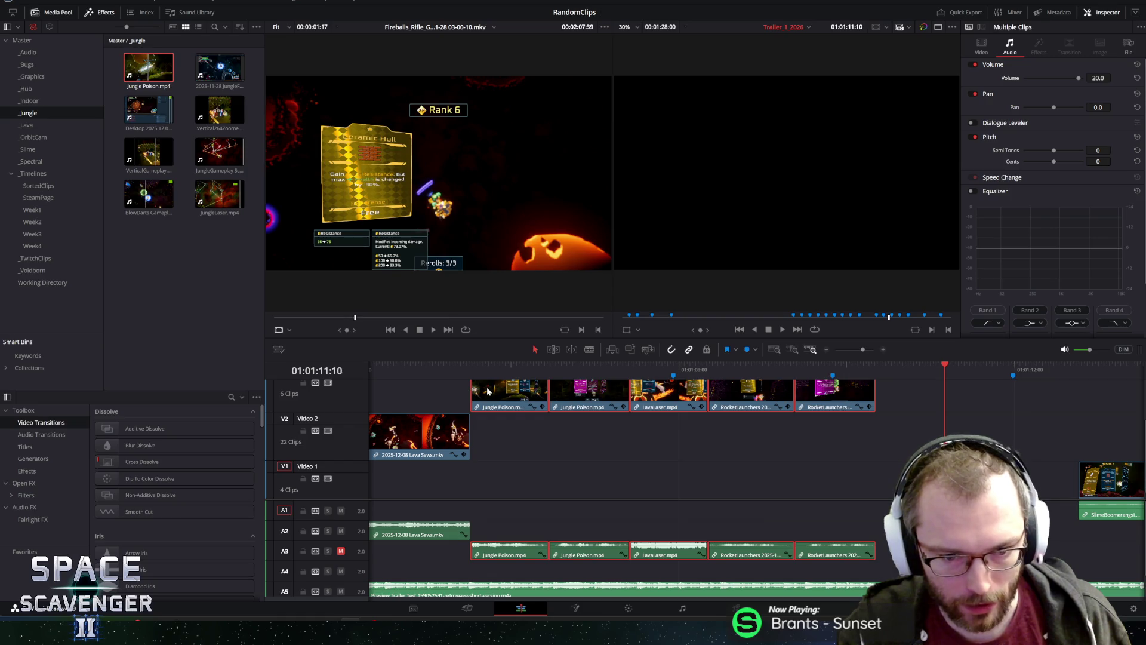
drag(488, 391, 490, 487)
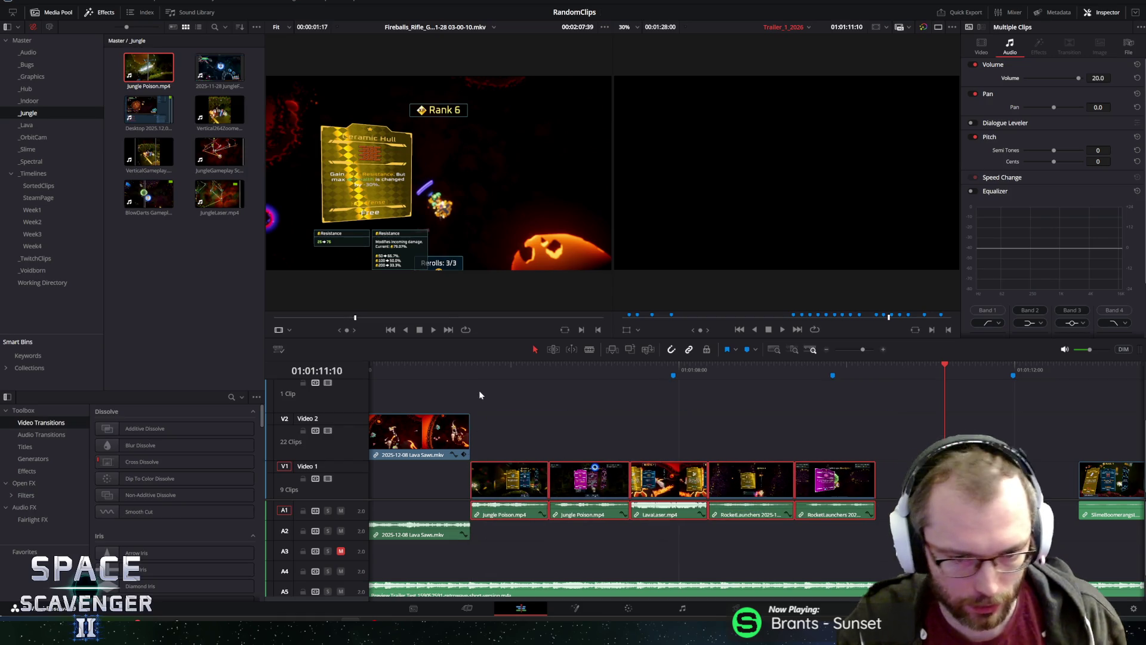
Set the moved LavaLaser clip's volume to 0.0 and play the reworked jungle section.
click(398, 369)
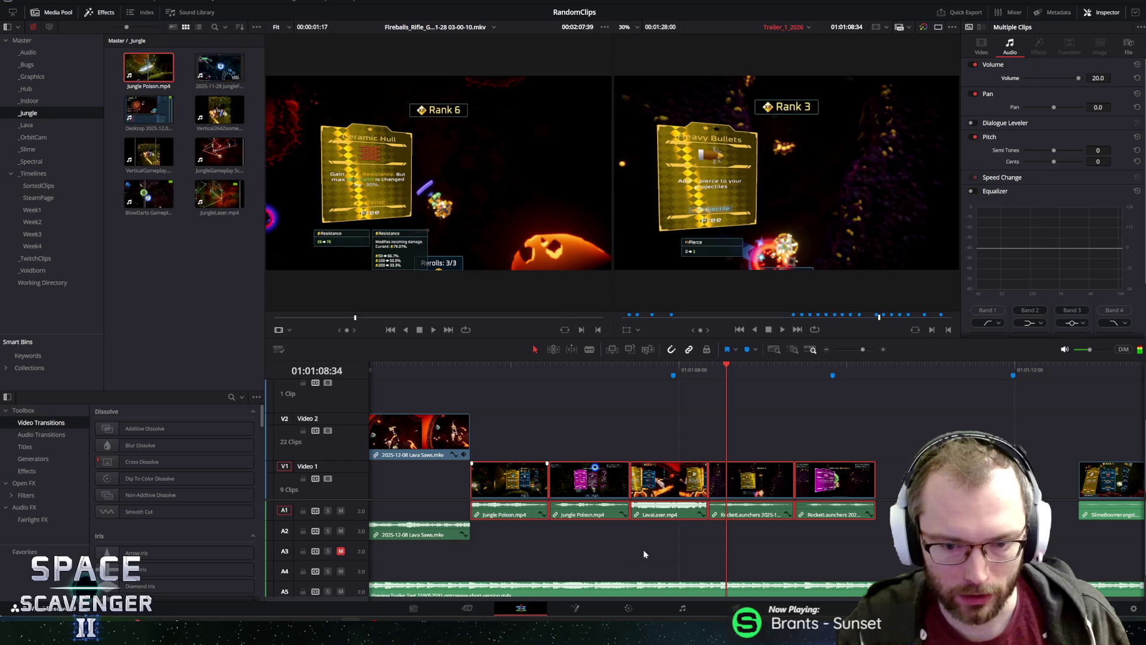
click(660, 514)
click(1137, 78)
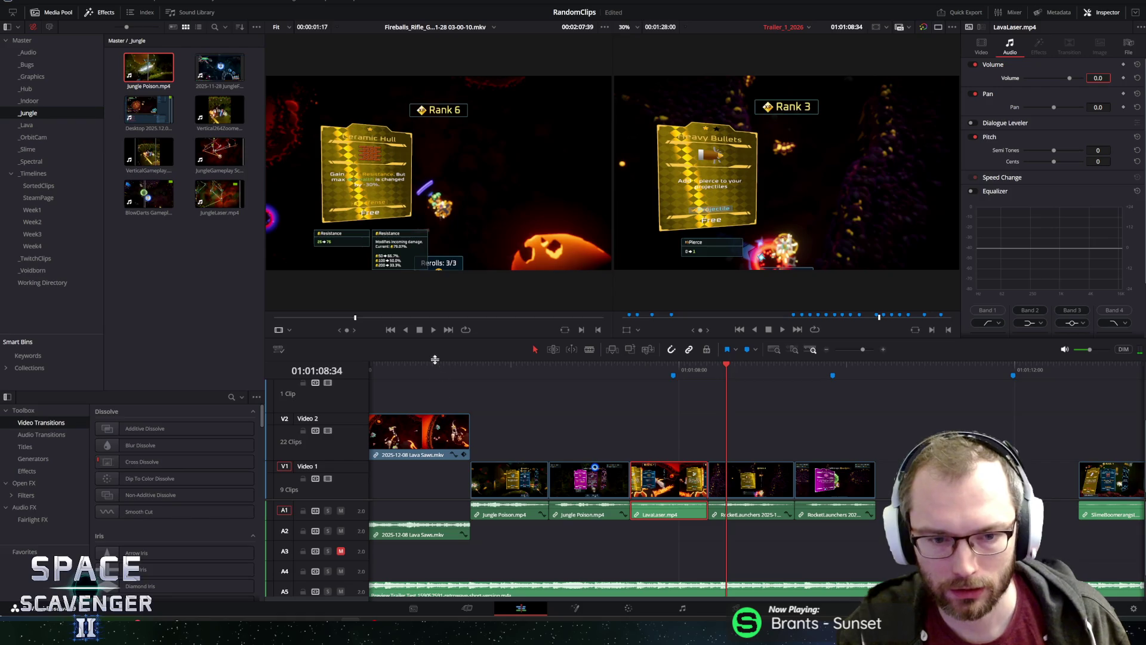
click(455, 366)
key(space)
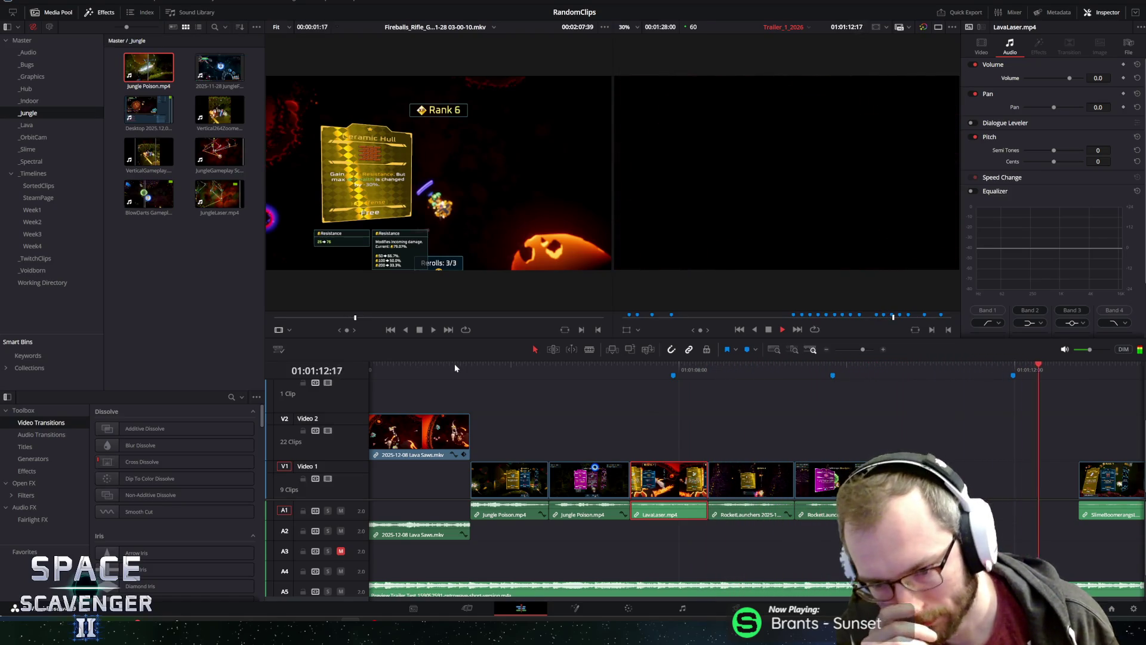
key(space)
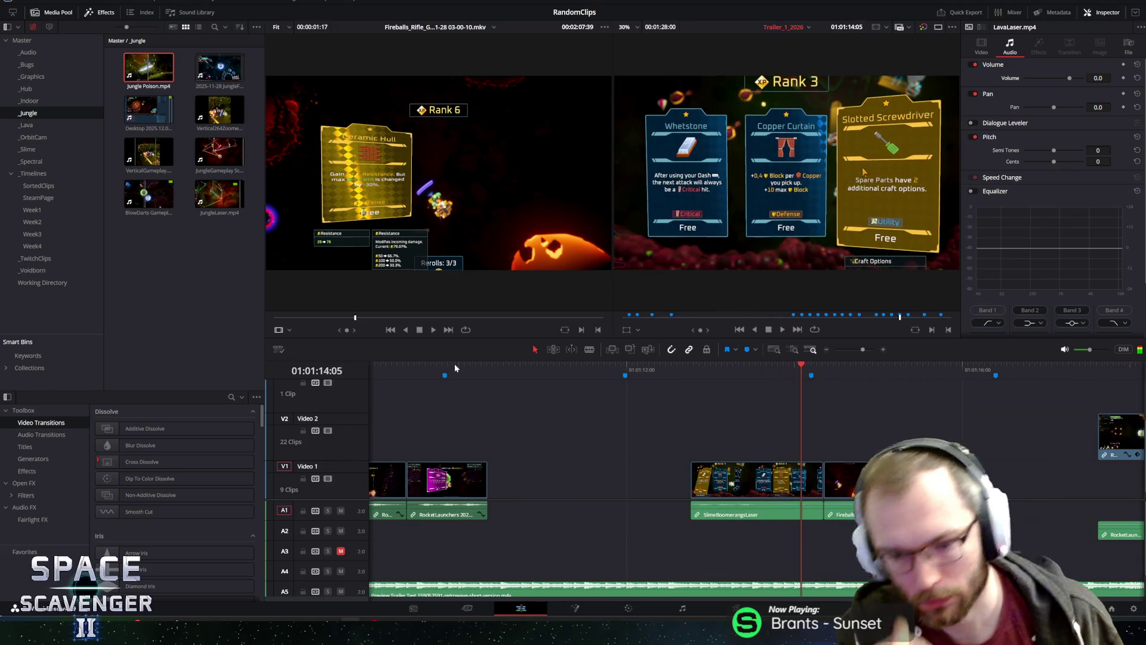
Zoom out to the whole timeline and play the trailer from the beginning.
mouse_move(595, 421)
mouse_down()
mouse_move(801, 493)
mouse_move(860, 531)
mouse_up()
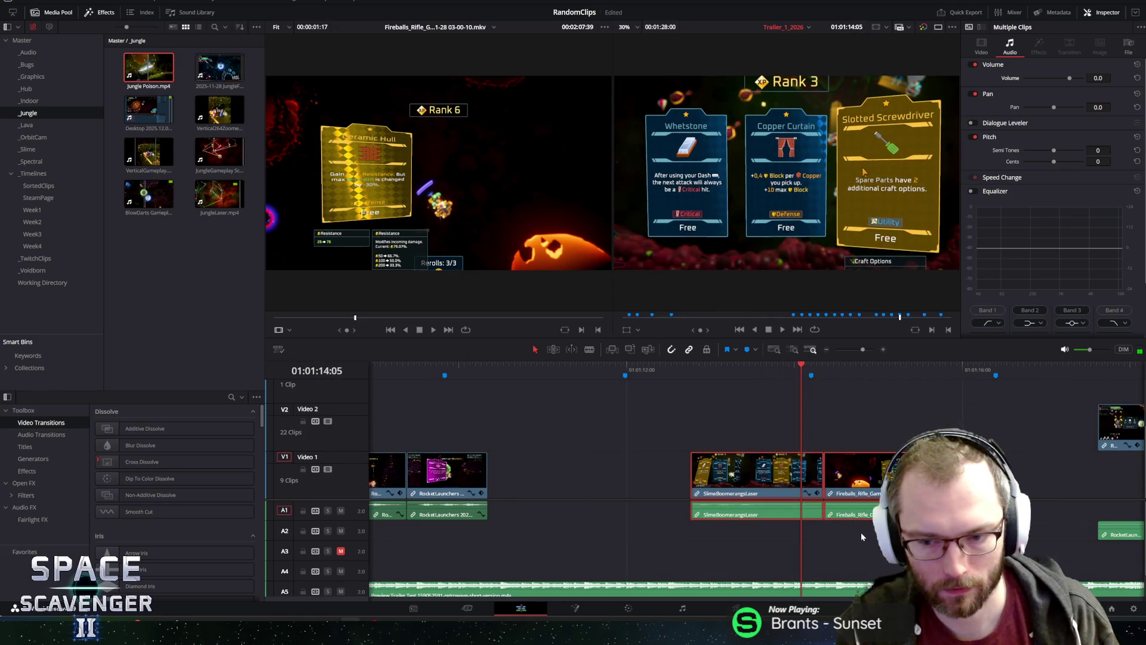
key(shift+z)
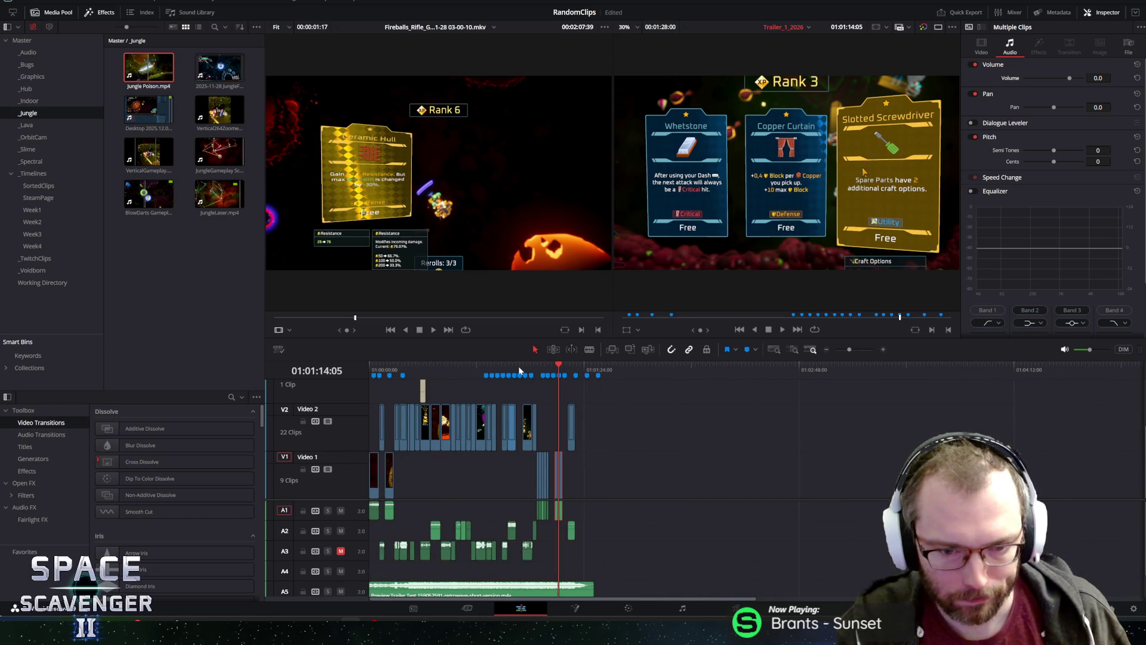
drag(382, 368, 352, 363)
key(space)
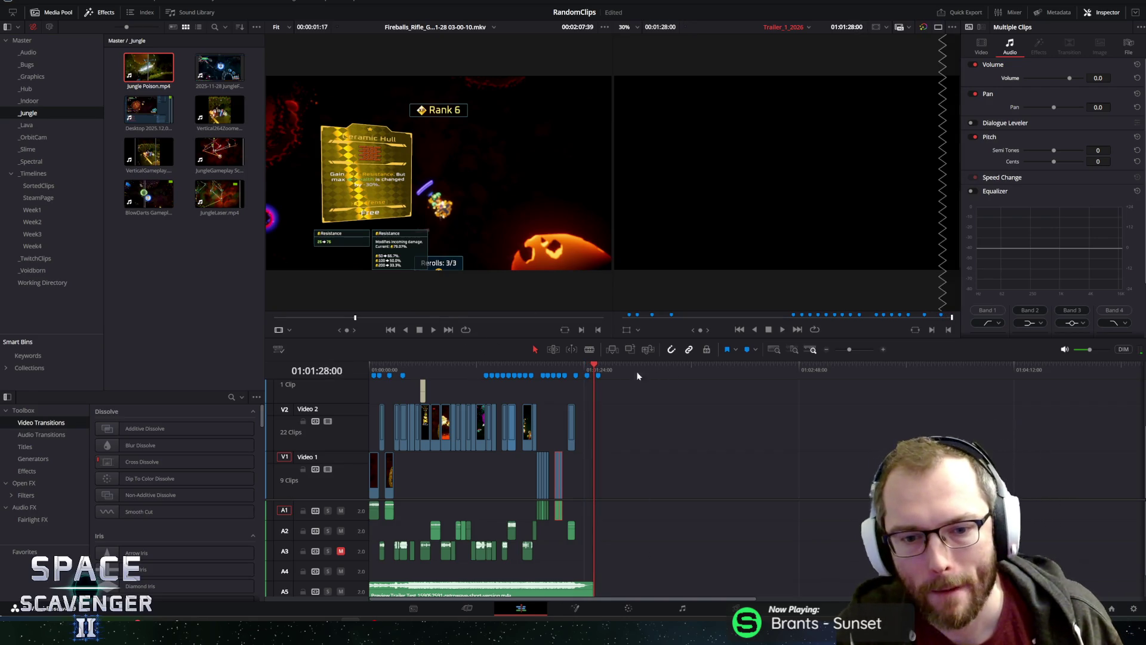
Return the playhead to the trailer start at 01:00:00:00 after the full playback.
drag(595, 369, 306, 356)
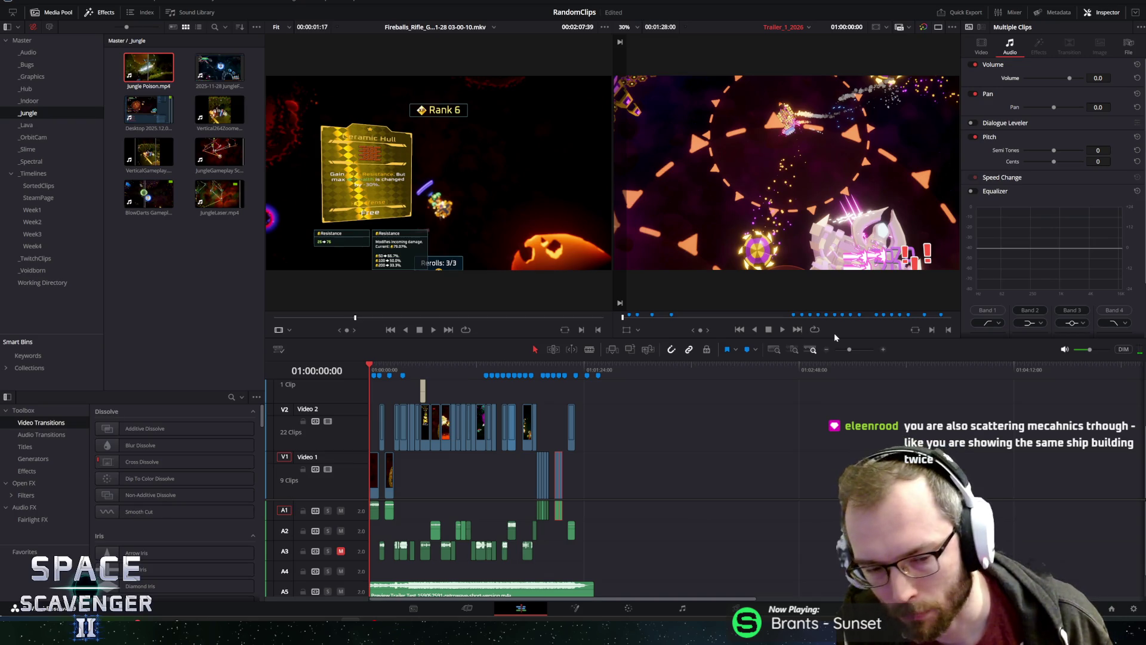
scroll(523, 407, up, 3)
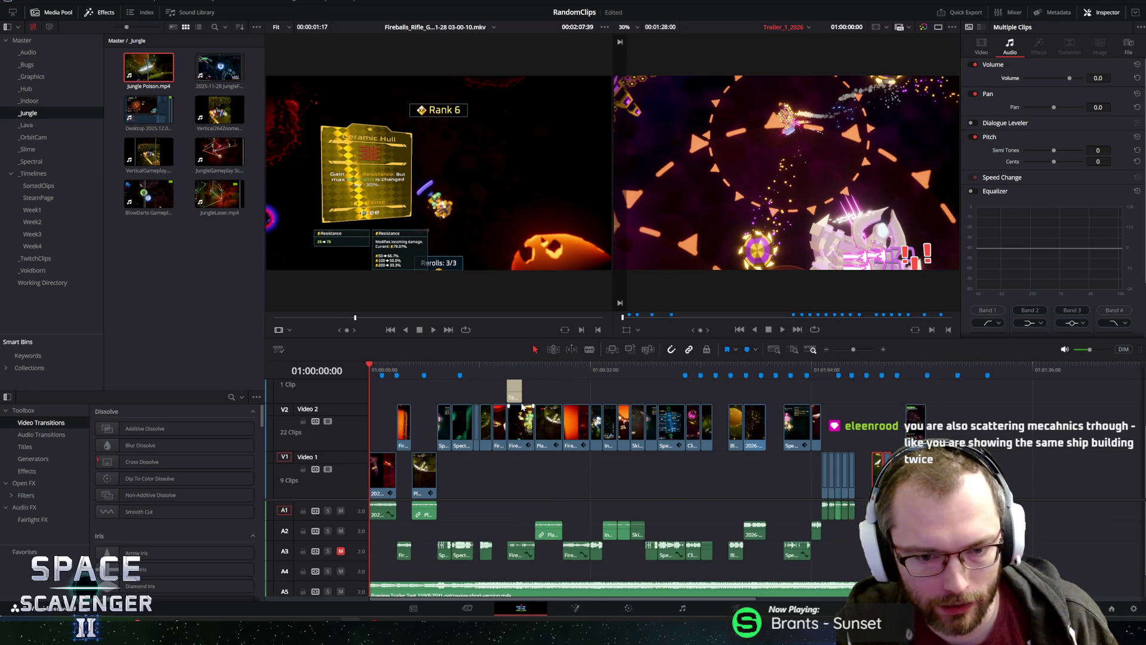
click(544, 369)
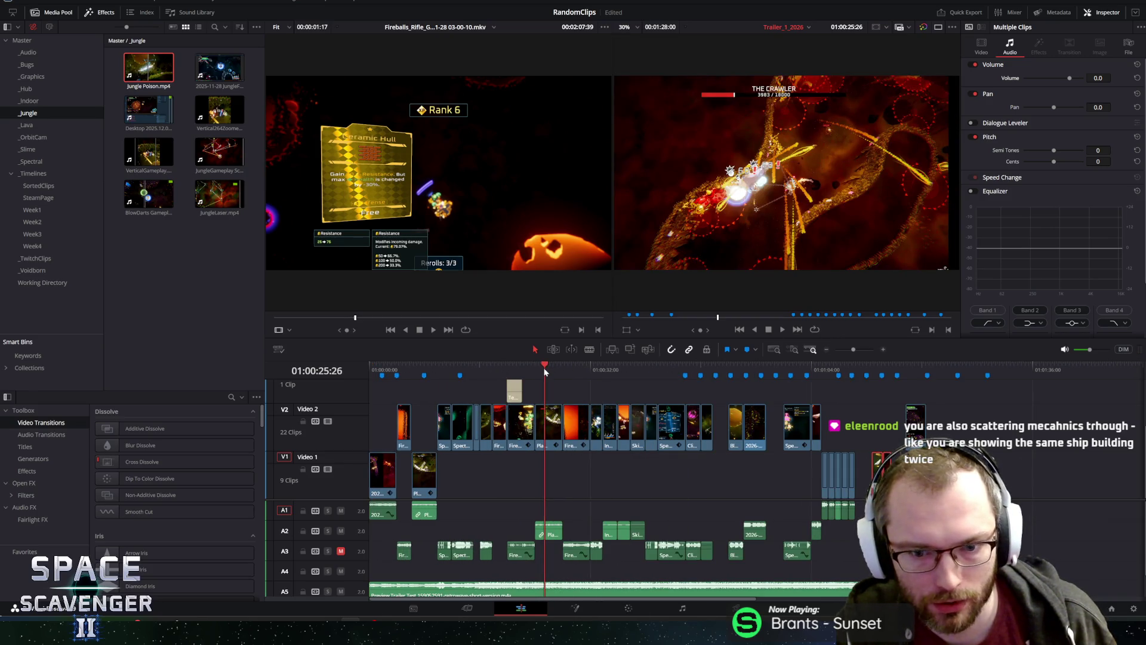
click(443, 369)
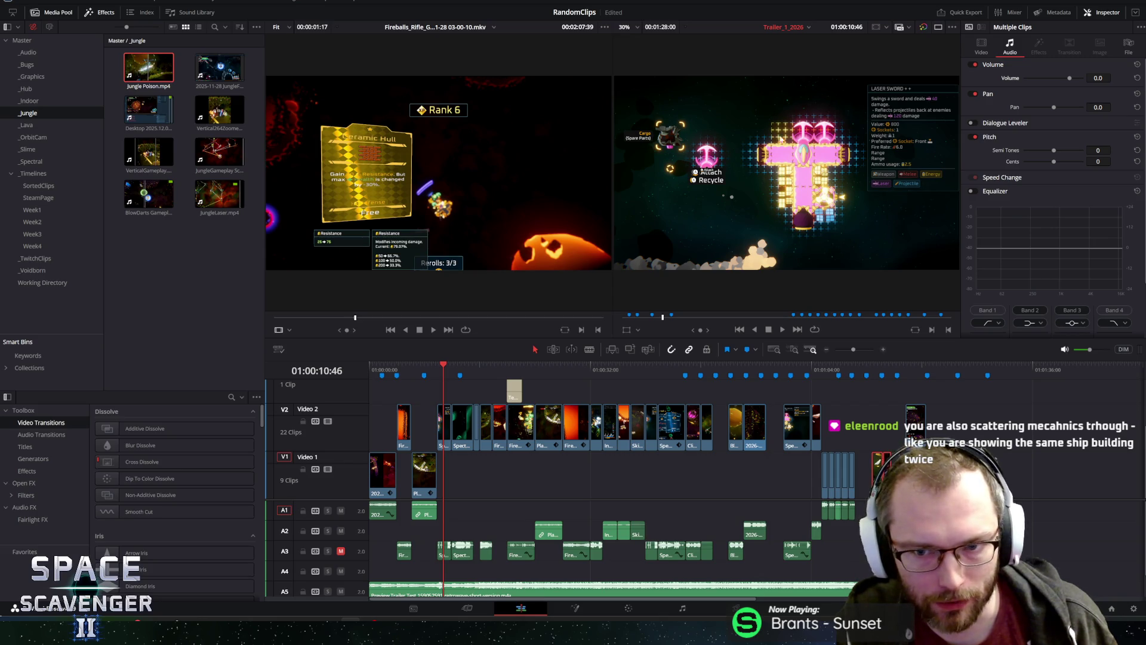
click(685, 374)
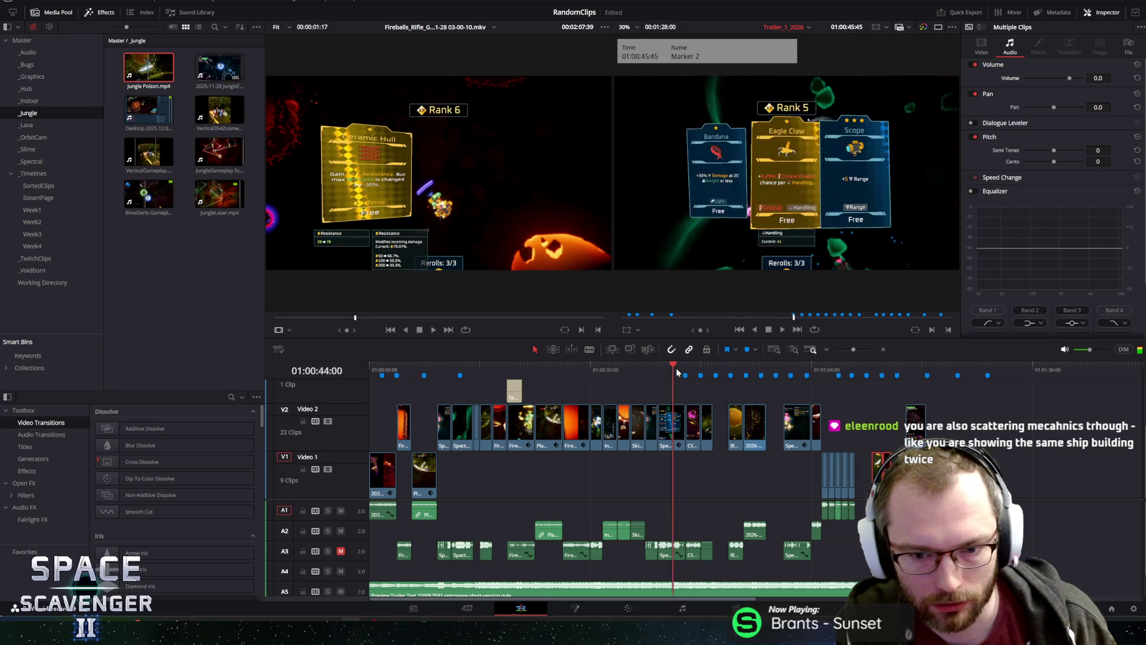
drag(677, 372, 692, 372)
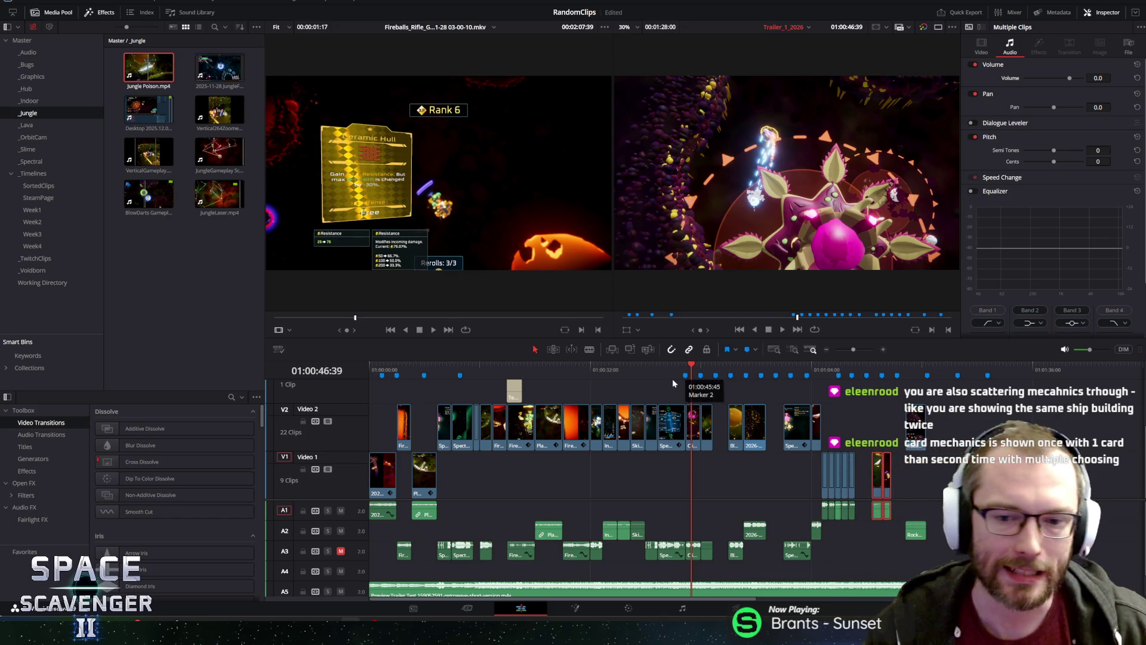
click(674, 367)
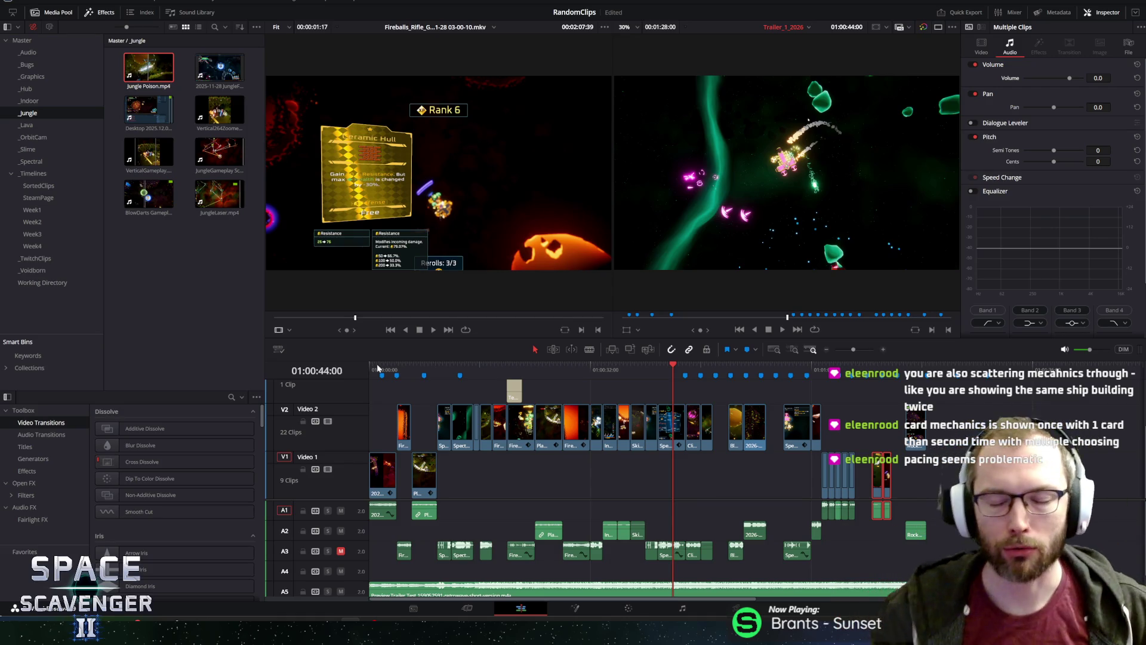
drag(460, 368, 430, 366)
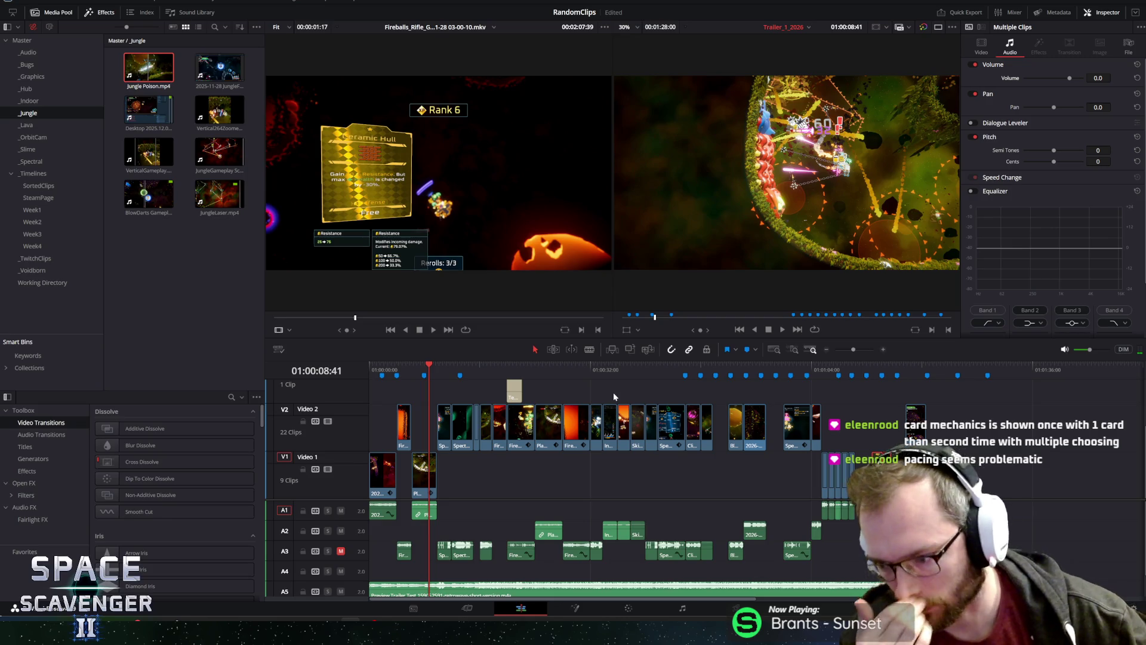
key(space)
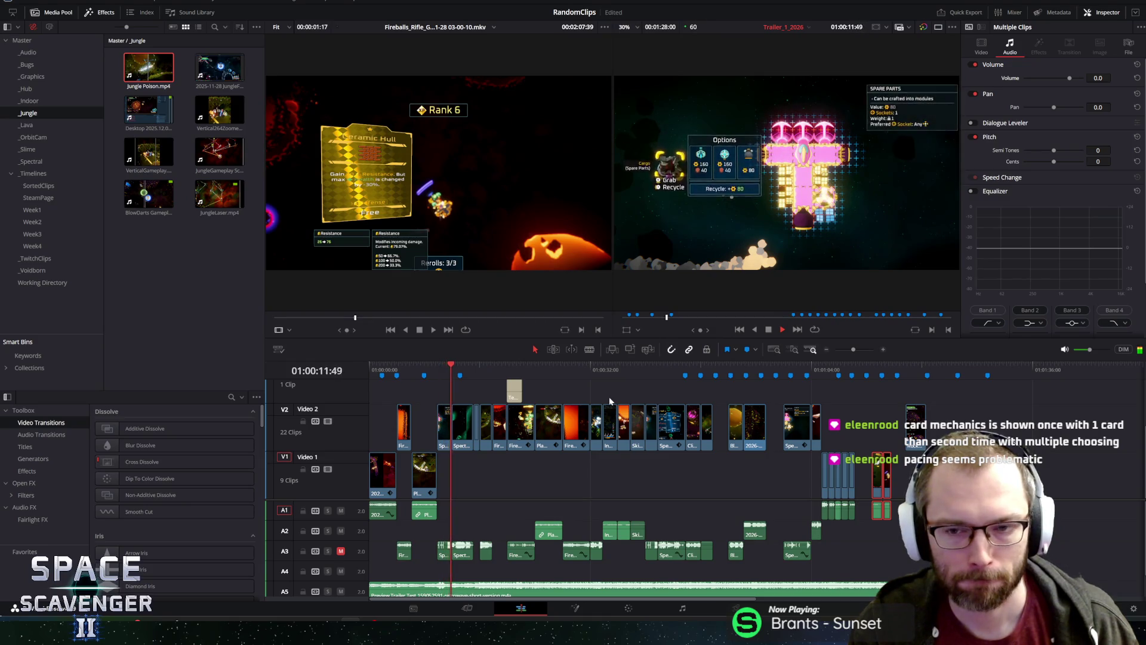
key(space)
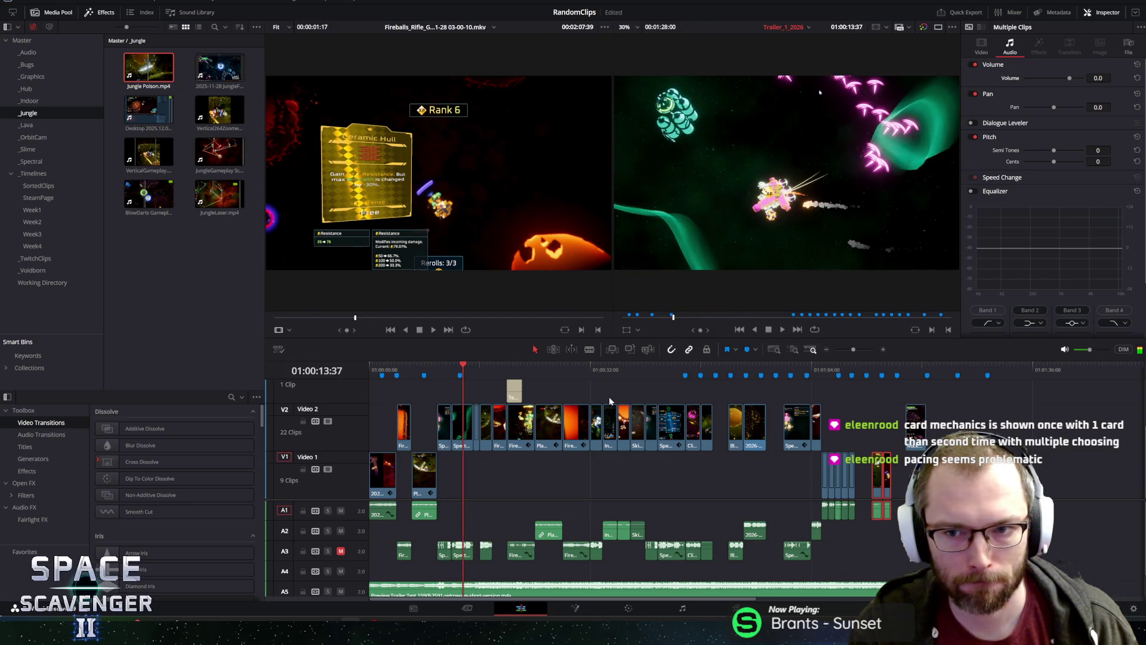
click(442, 370)
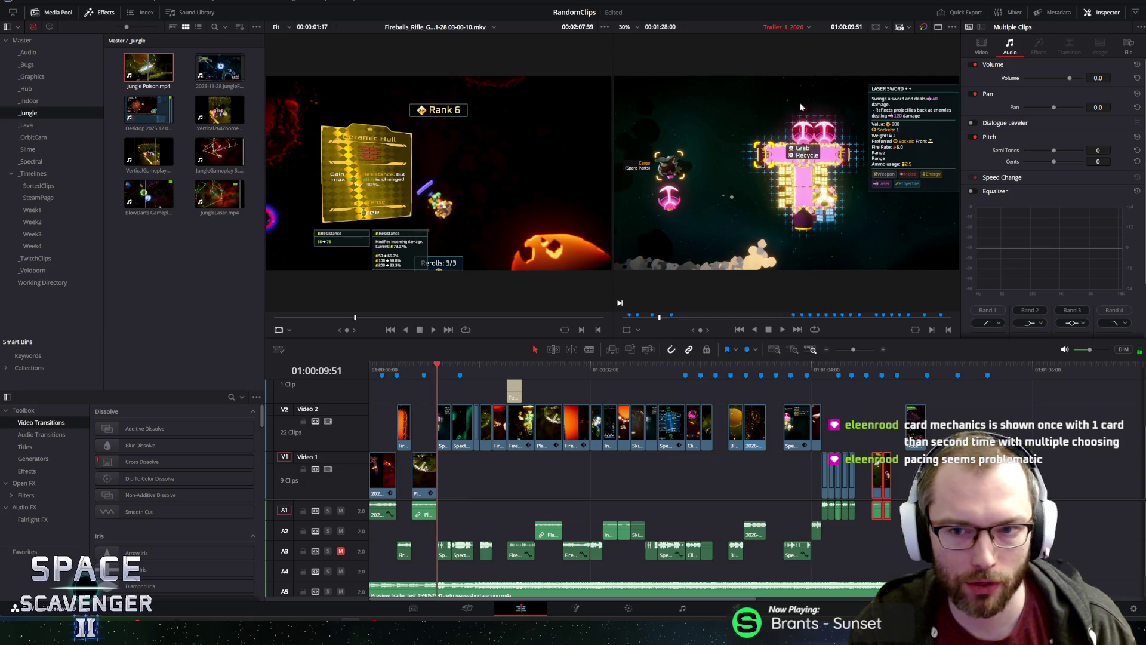
key(space)
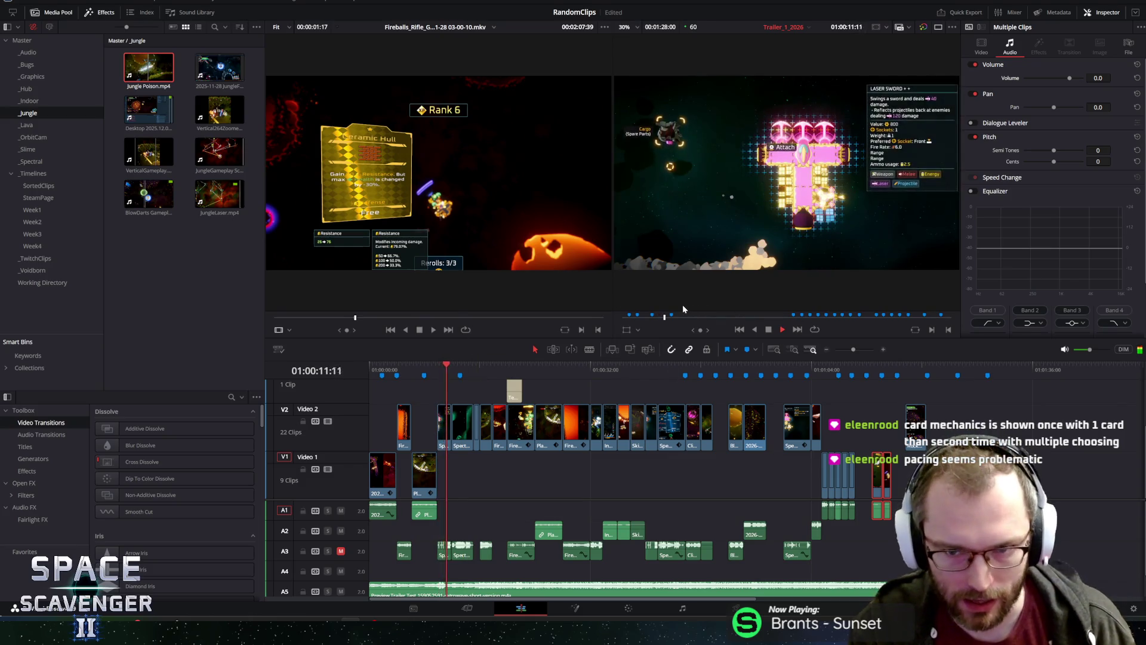
key(space)
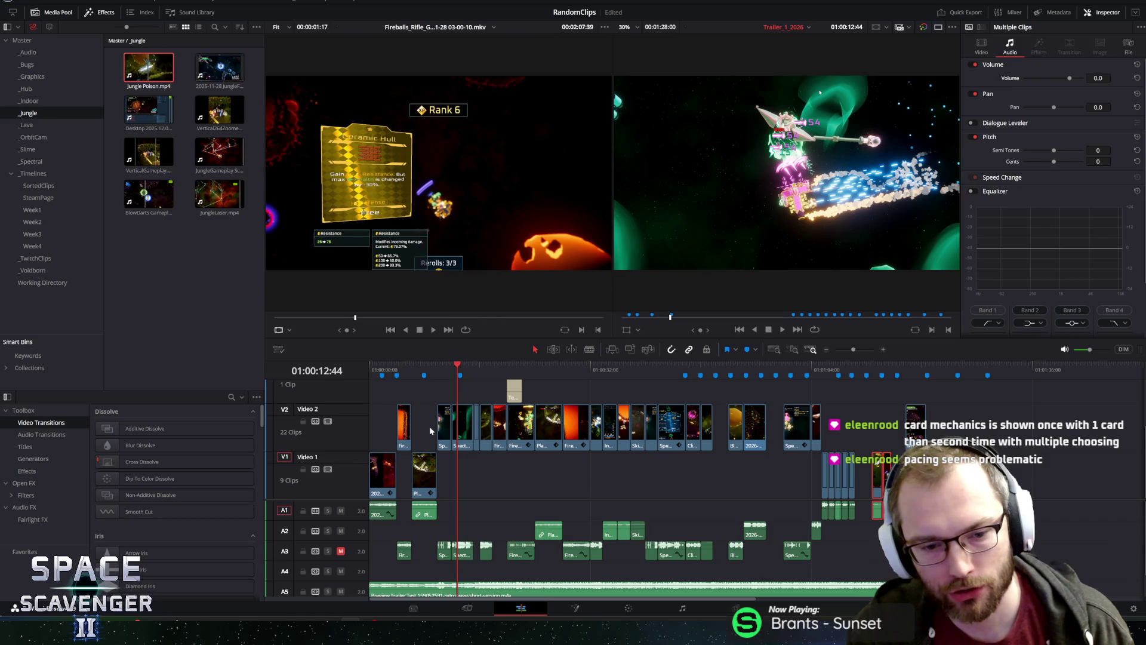
drag(459, 367, 441, 367)
key(space)
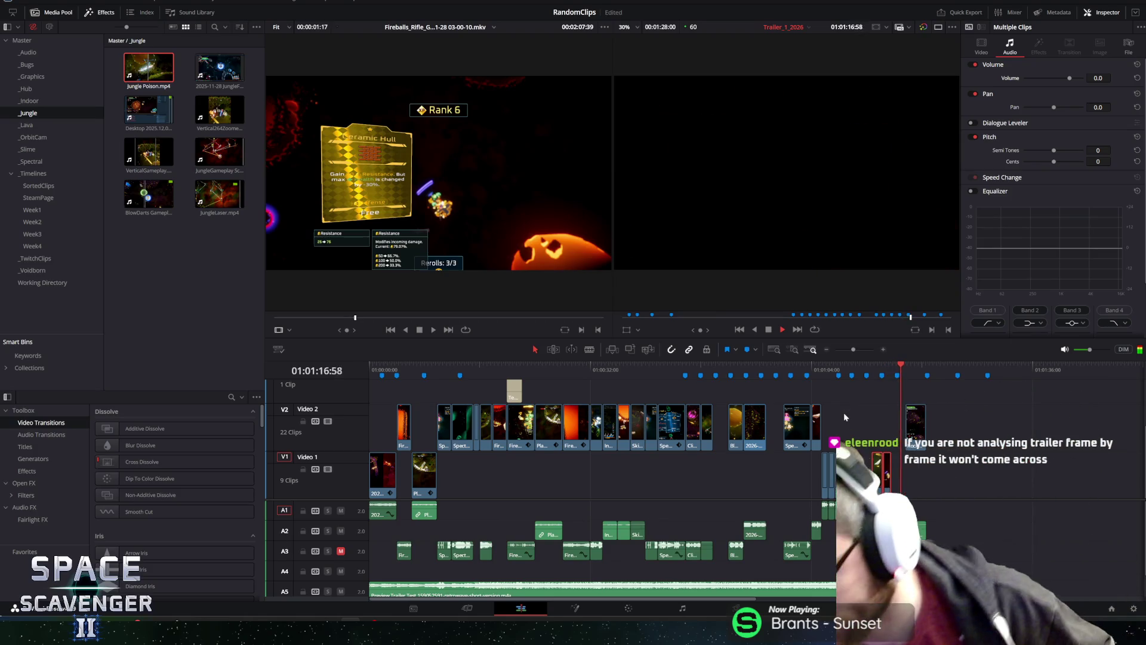
key(space)
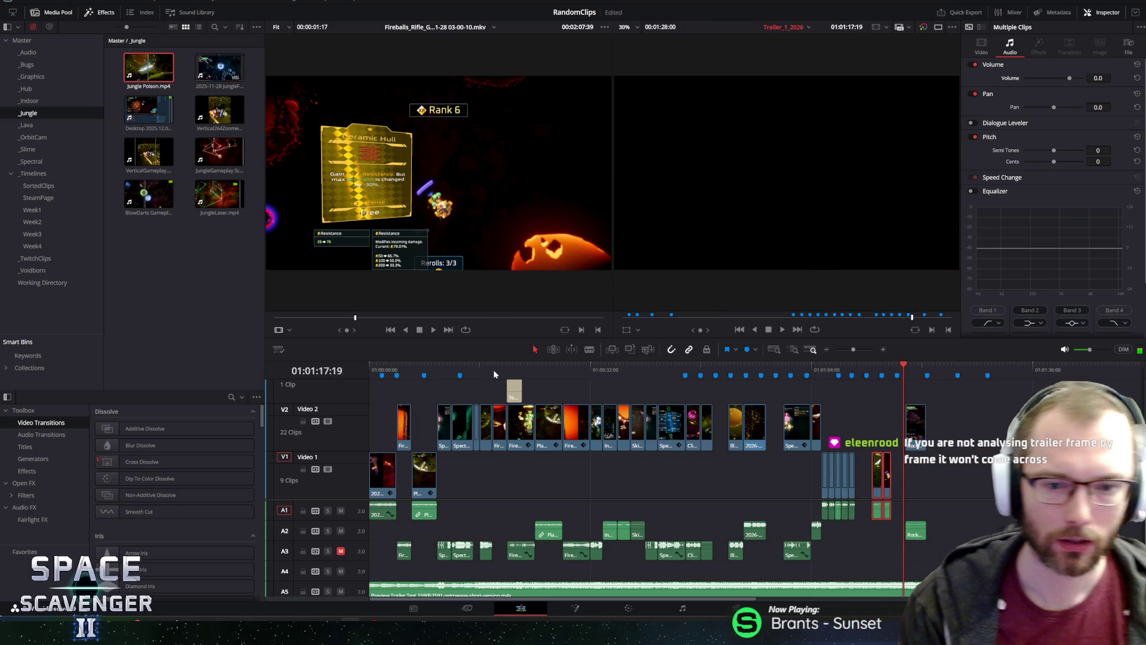
drag(493, 370, 357, 356)
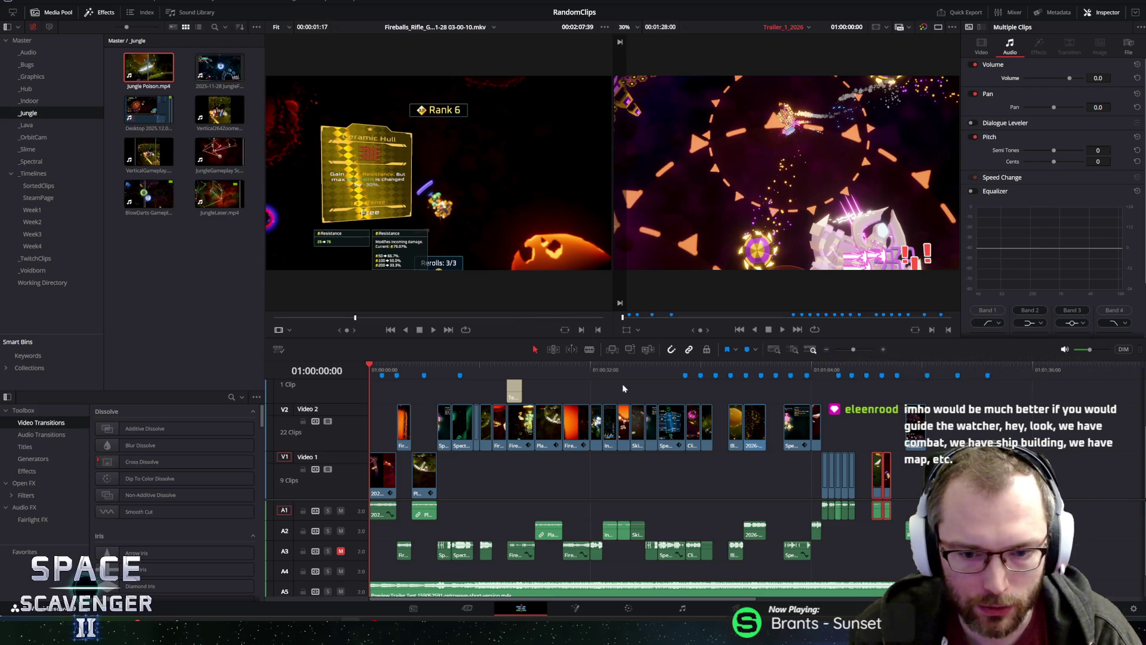
drag(611, 368, 476, 377)
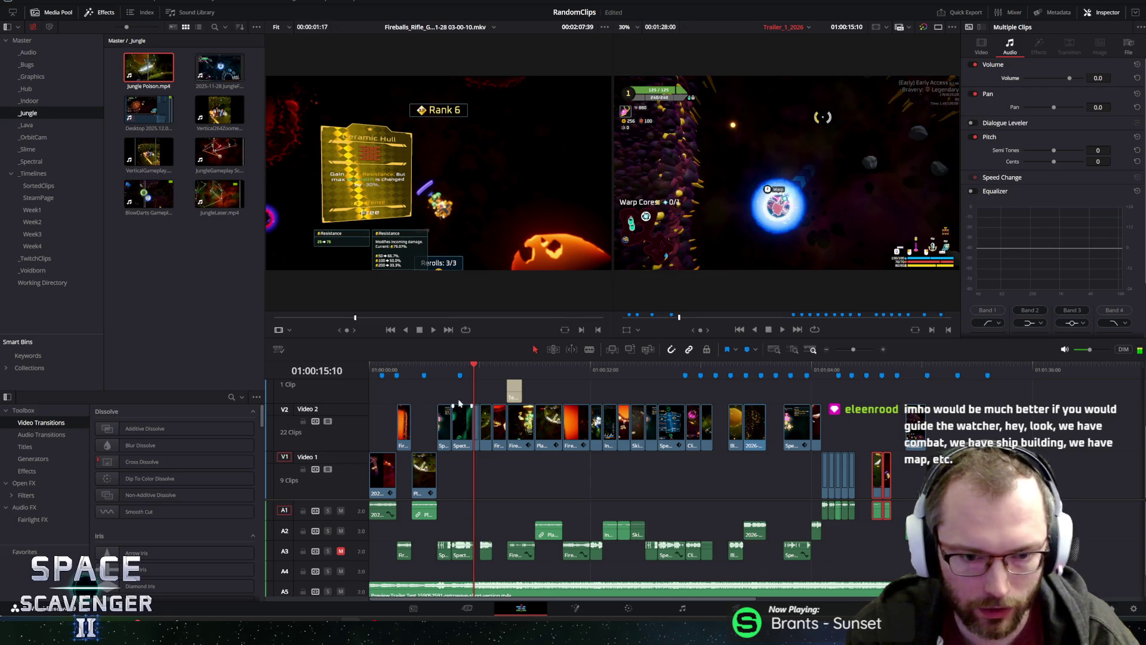
scroll(475, 403, up, 2)
drag(625, 367, 633, 365)
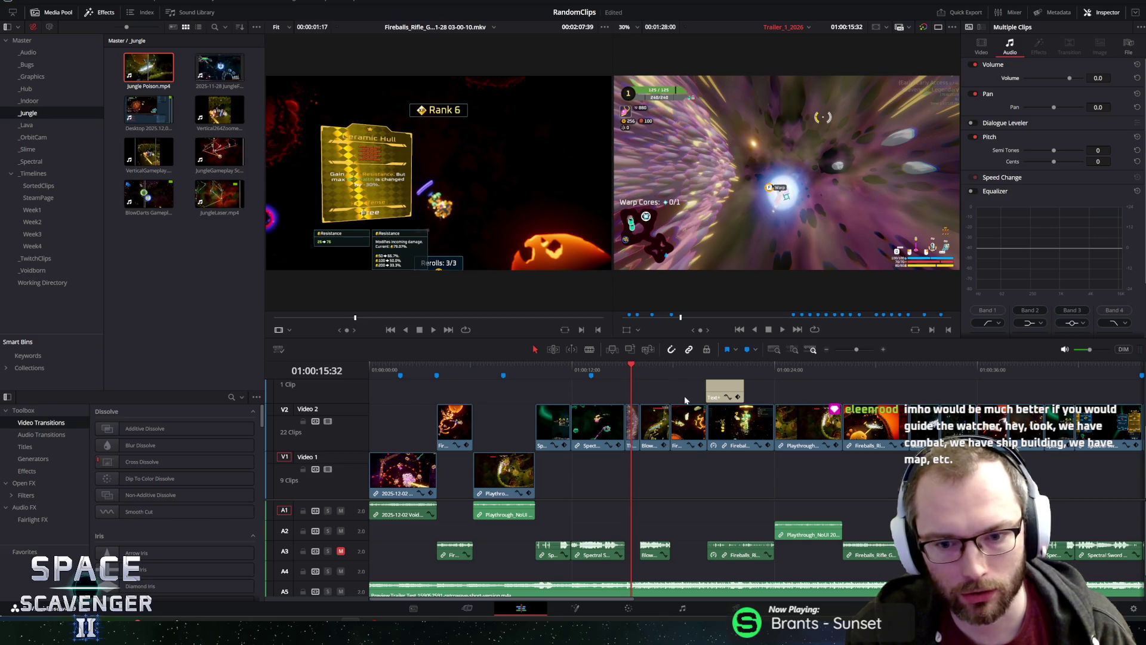
scroll(789, 390, down, 1)
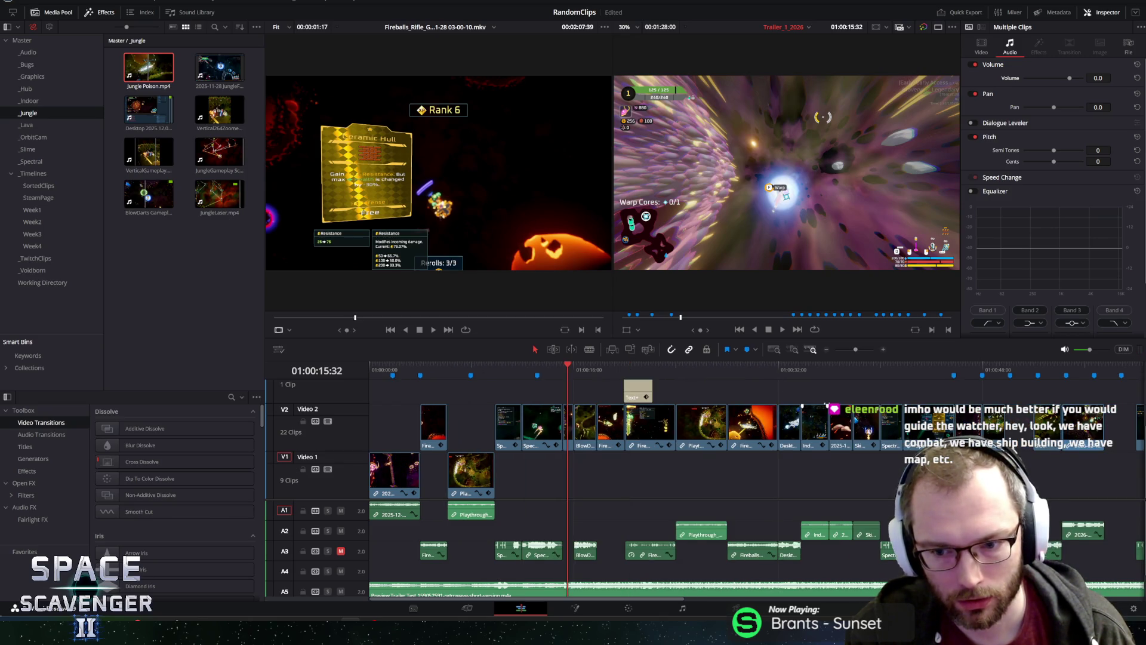
click(891, 367)
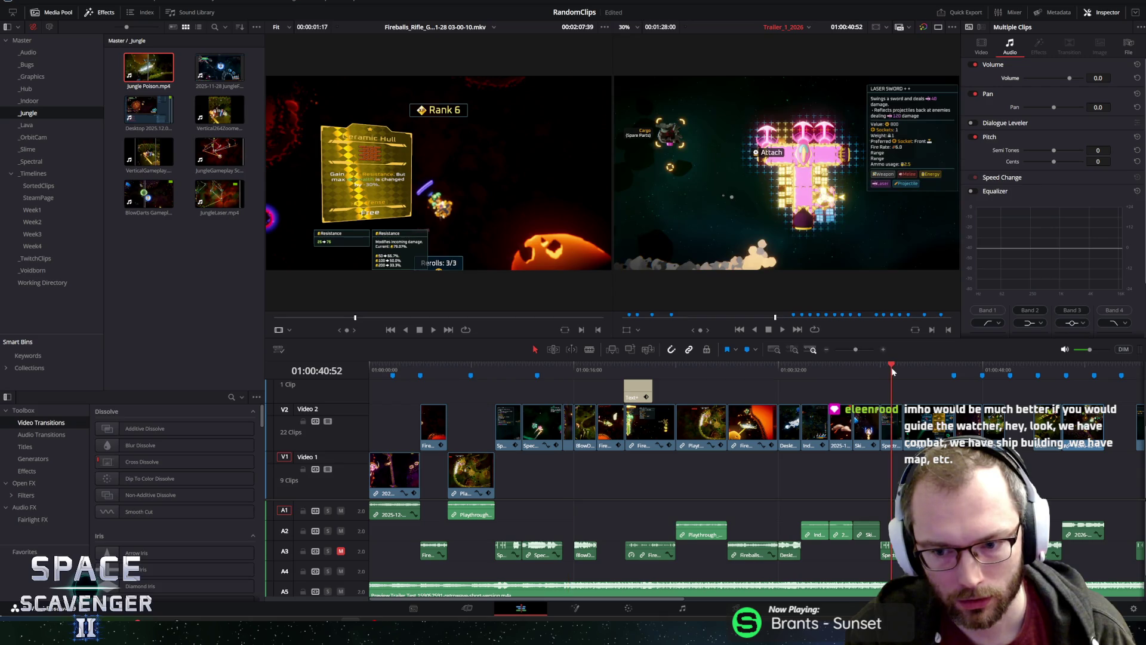
click(992, 366)
key(space)
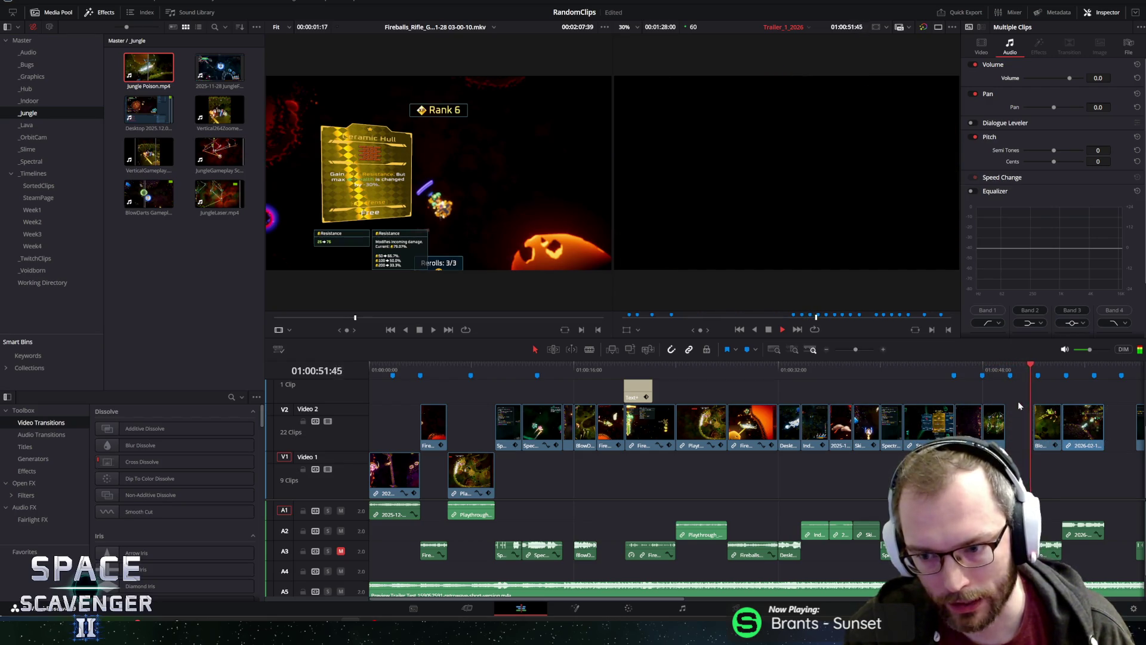
key(ctrl+equal)
key(ctrl+equal)
key(ctrl+equal)
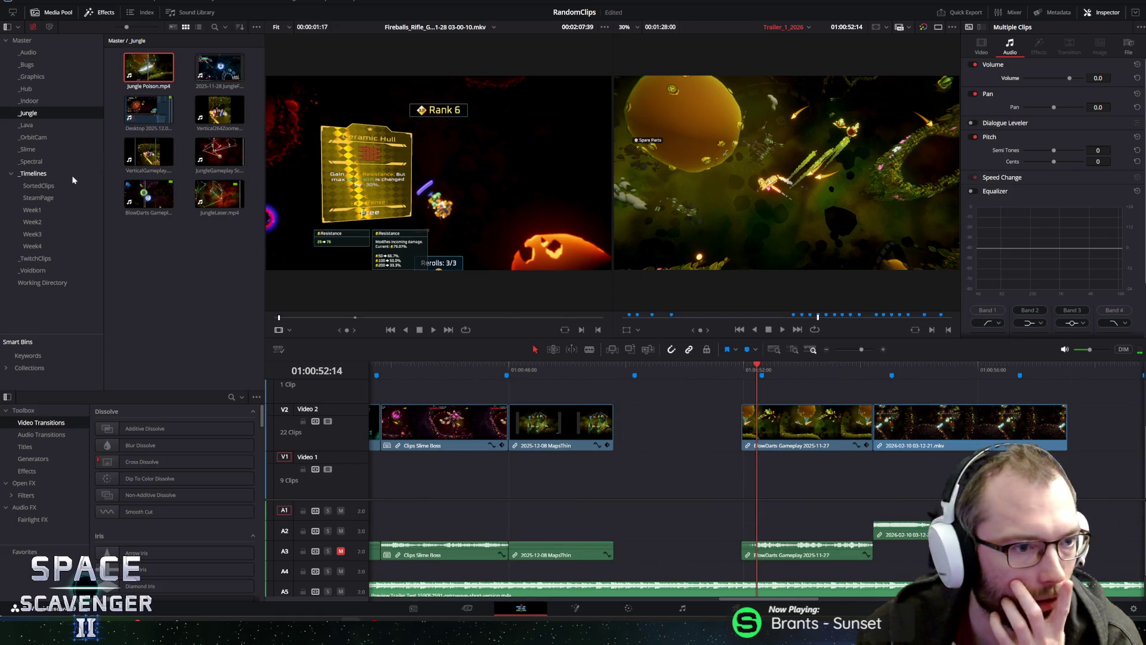
Open the Clips Map timeline from the SortedClips bin in the Media Pool.
click(42, 199)
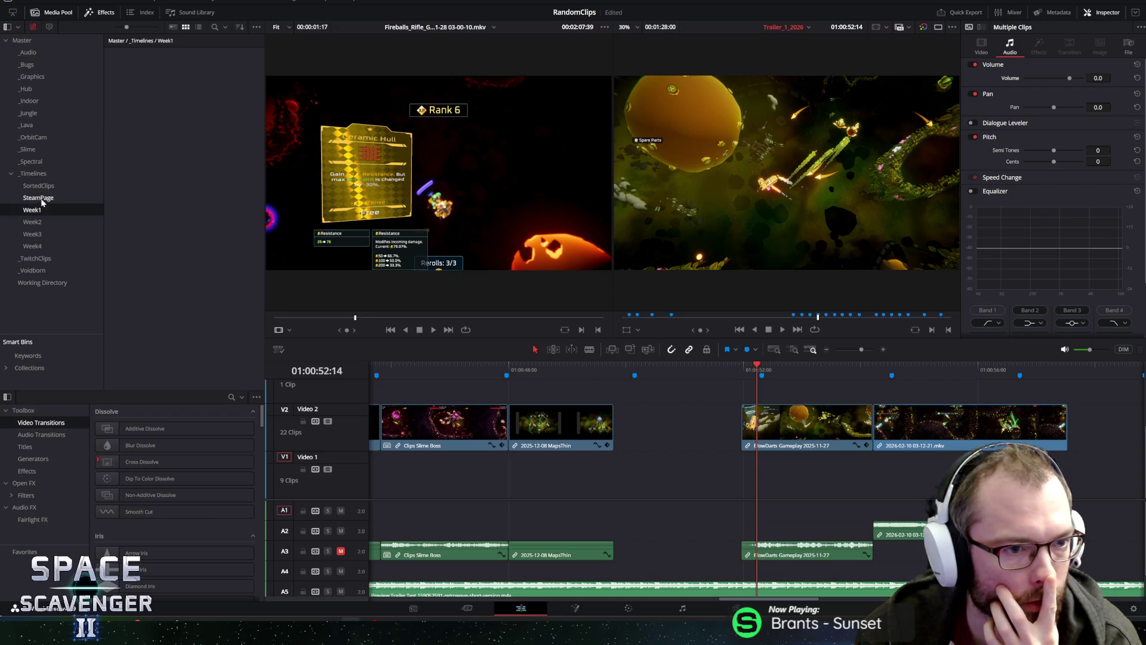
click(42, 186)
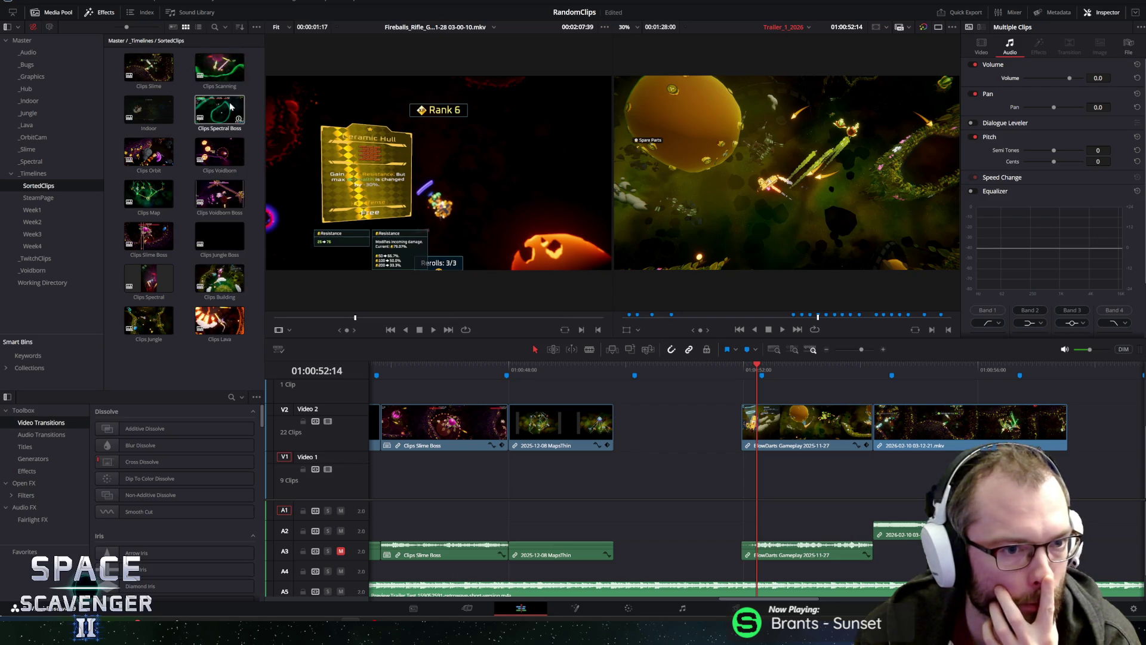
click(154, 202)
double_click(154, 201)
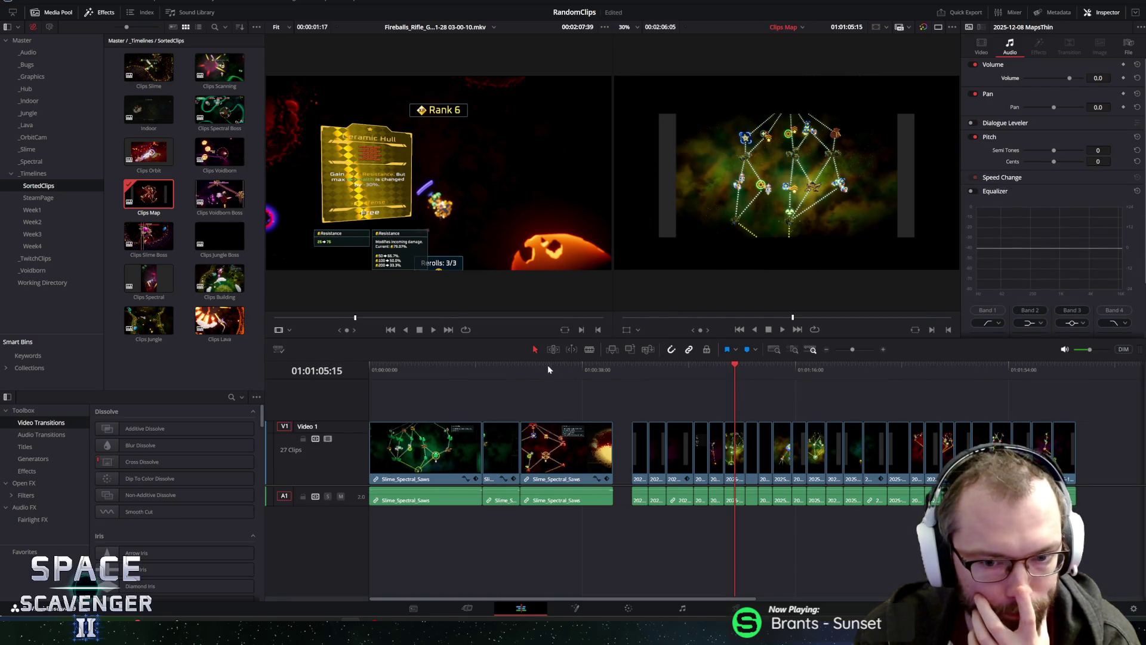
Scrub the Clips Map clips from 01:00:28 to 01:02:01, then switch back to Trailer_1_2026.
mouse_move(548, 370)
mouse_down()
mouse_move(528, 372)
mouse_move(615, 359)
mouse_move(905, 360)
mouse_up()
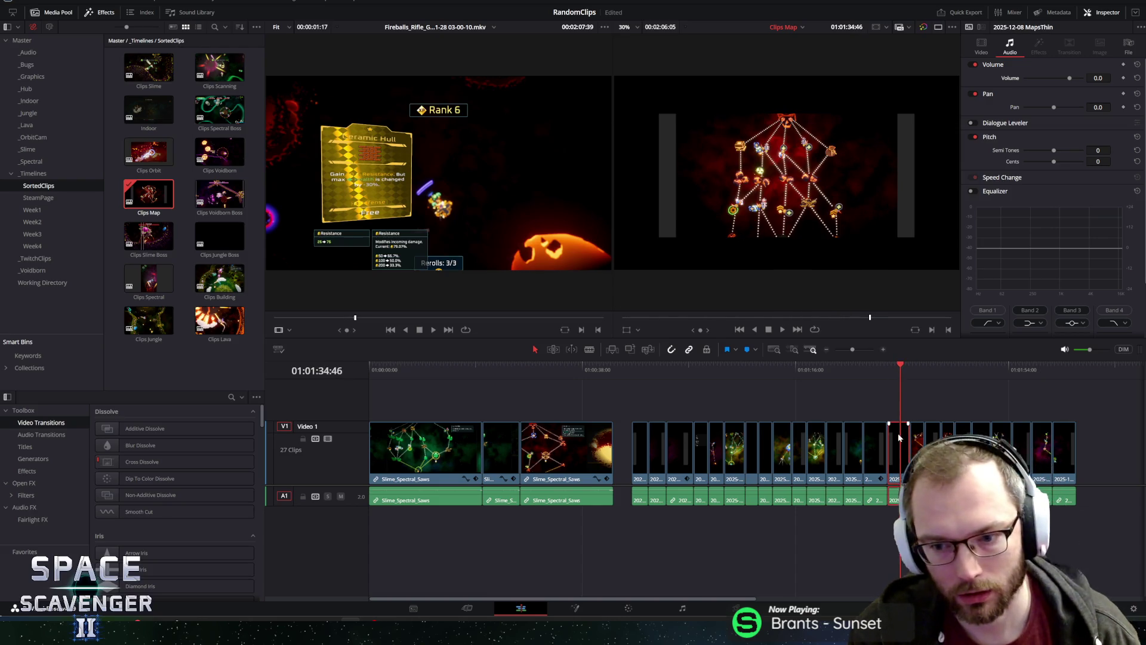
drag(902, 359, 935, 365)
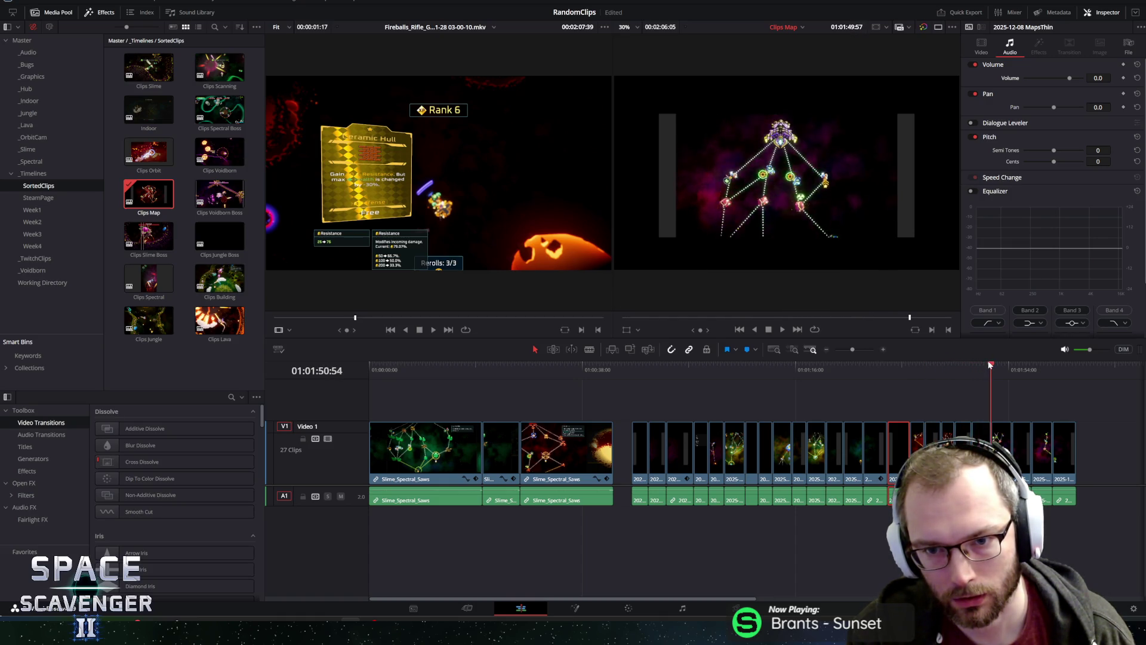
drag(1030, 366, 1053, 366)
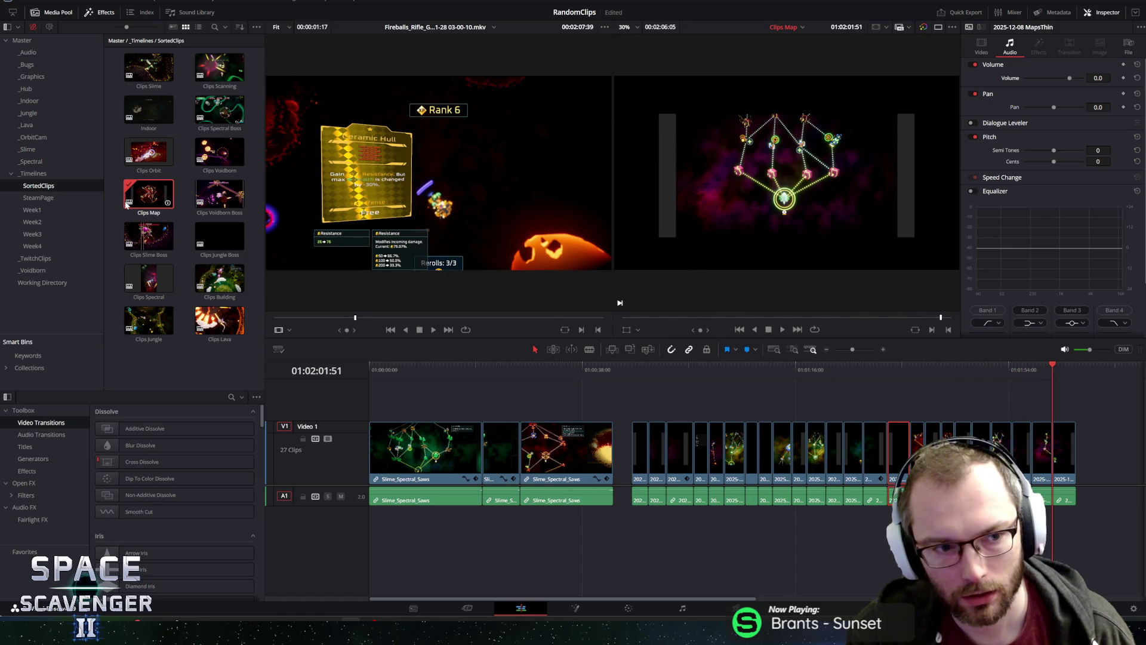
click(901, 427)
click(902, 428)
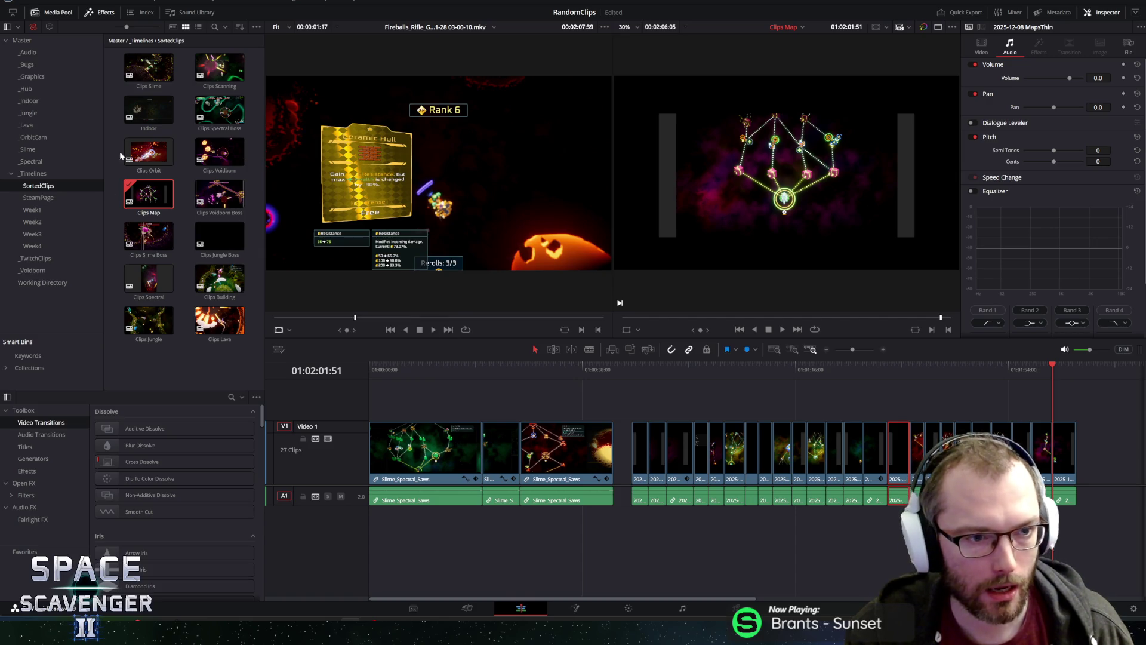
click(785, 26)
click(796, 53)
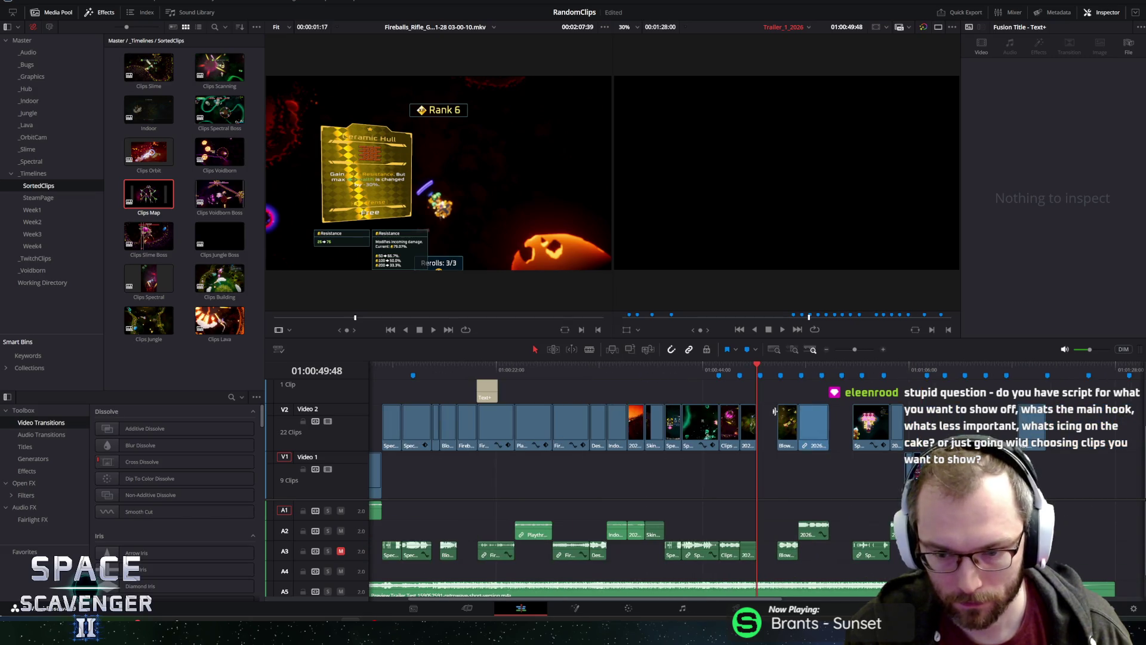
Re-enable the Video 4 beat-title track on the Trailer_1_2026 timeline.
click(776, 475)
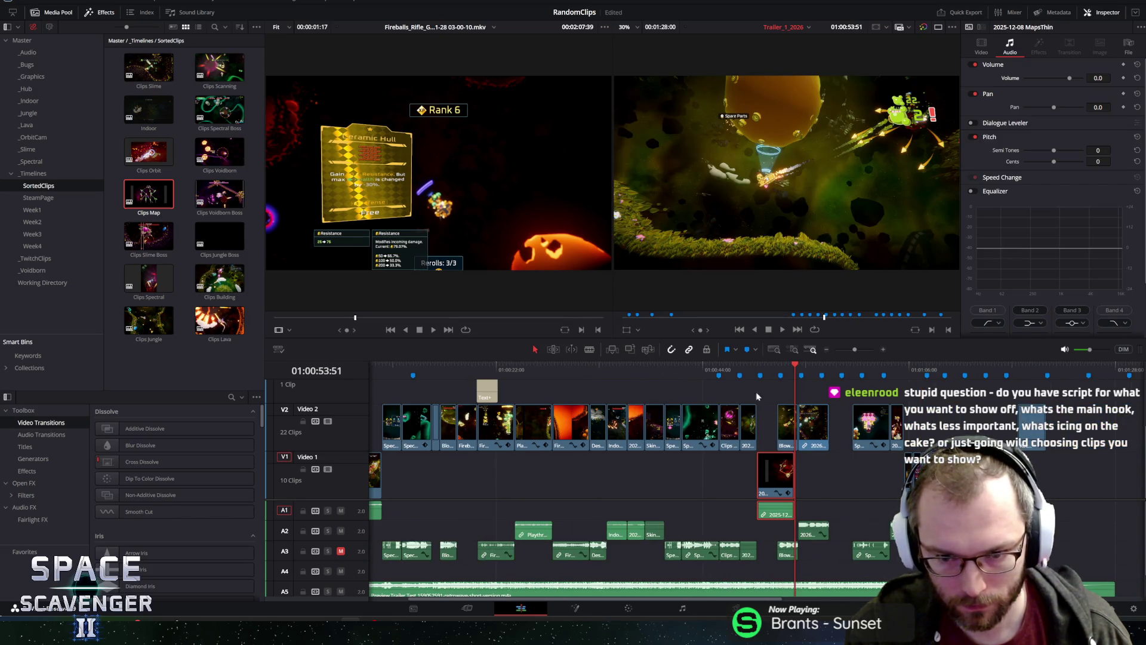
scroll(789, 463, up, 5)
scroll(473, 452, down, 3)
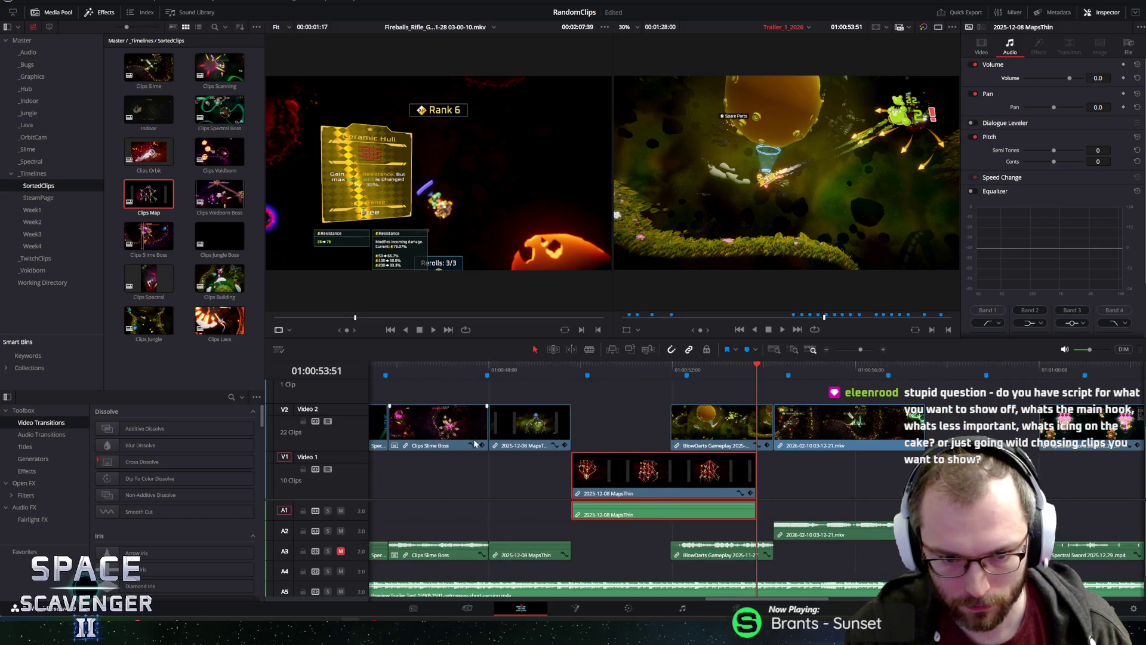
click(559, 370)
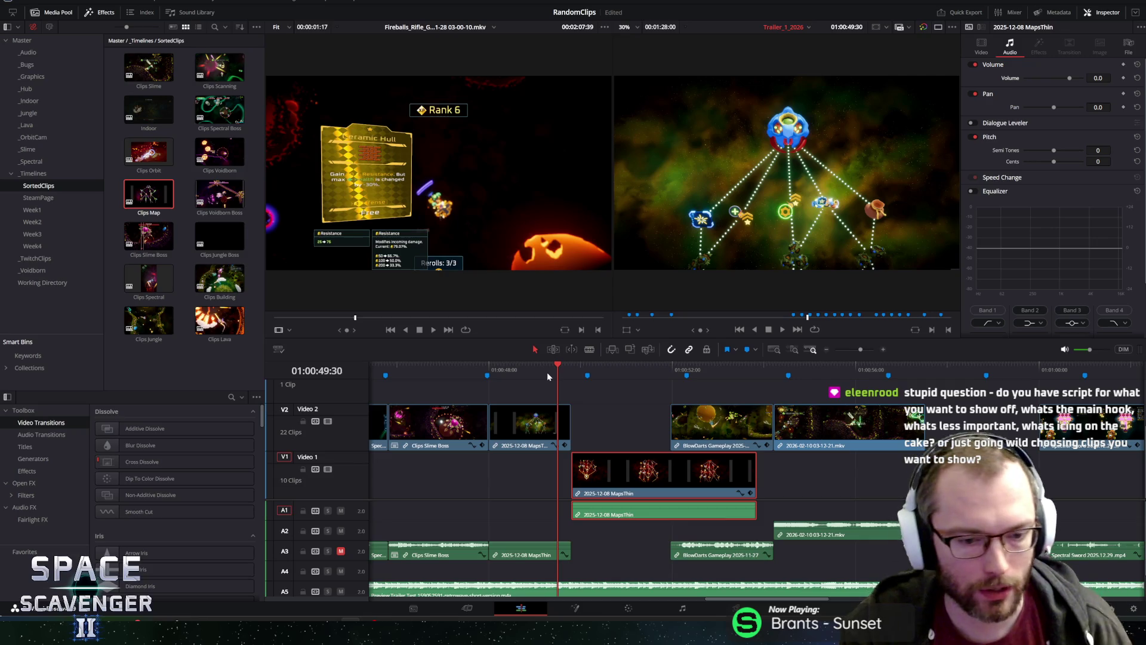
scroll(553, 399, up, 3)
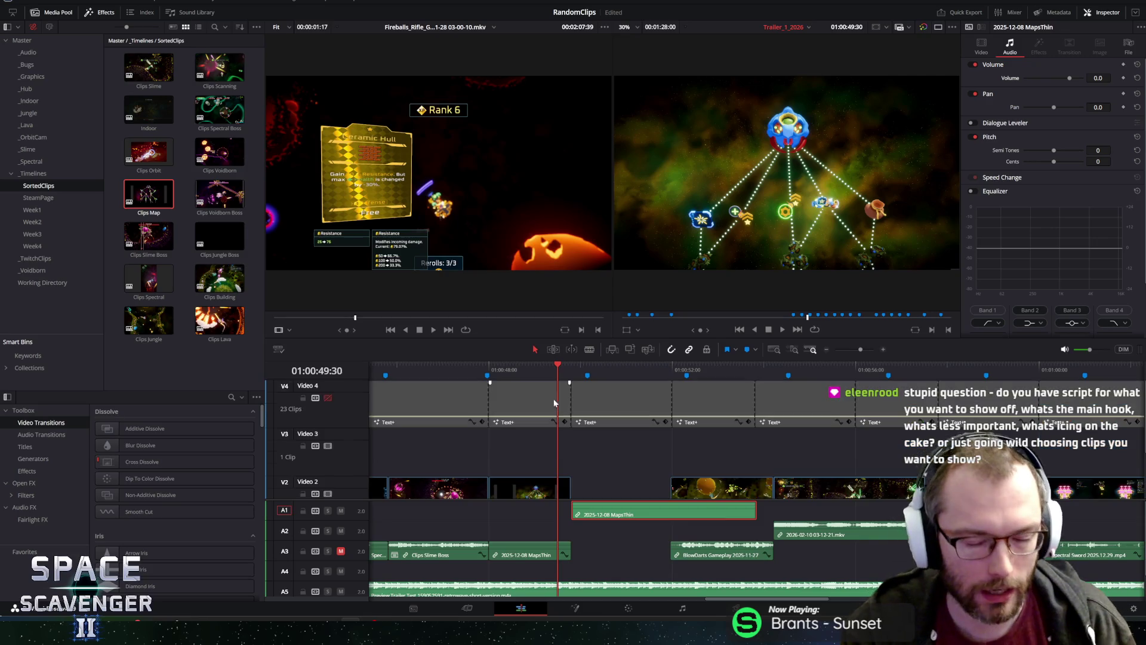
click(328, 398)
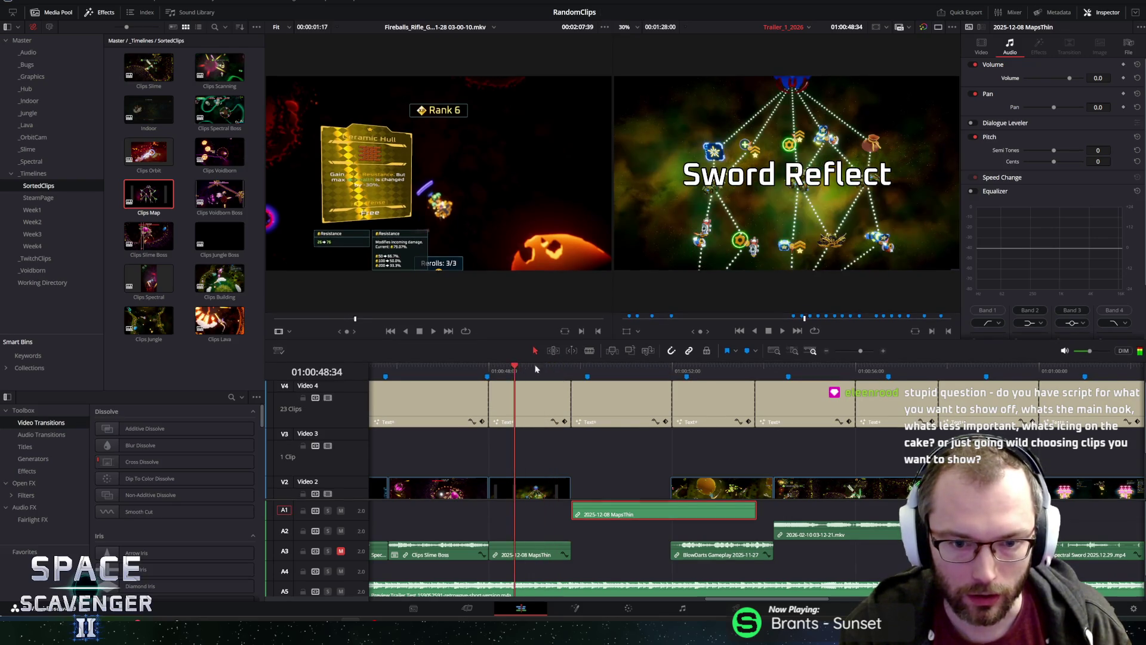
Fit the whole edit in view and scrub the opening seconds with their titles.
key(shift+z)
click(376, 370)
key(Home)
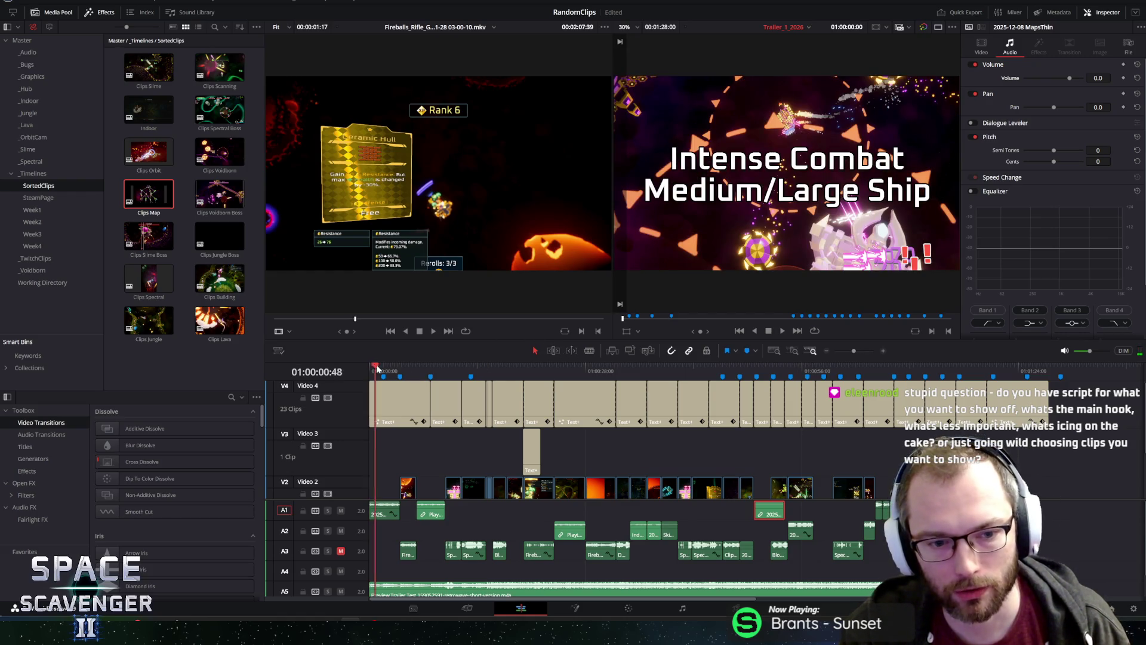
drag(366, 366, 486, 365)
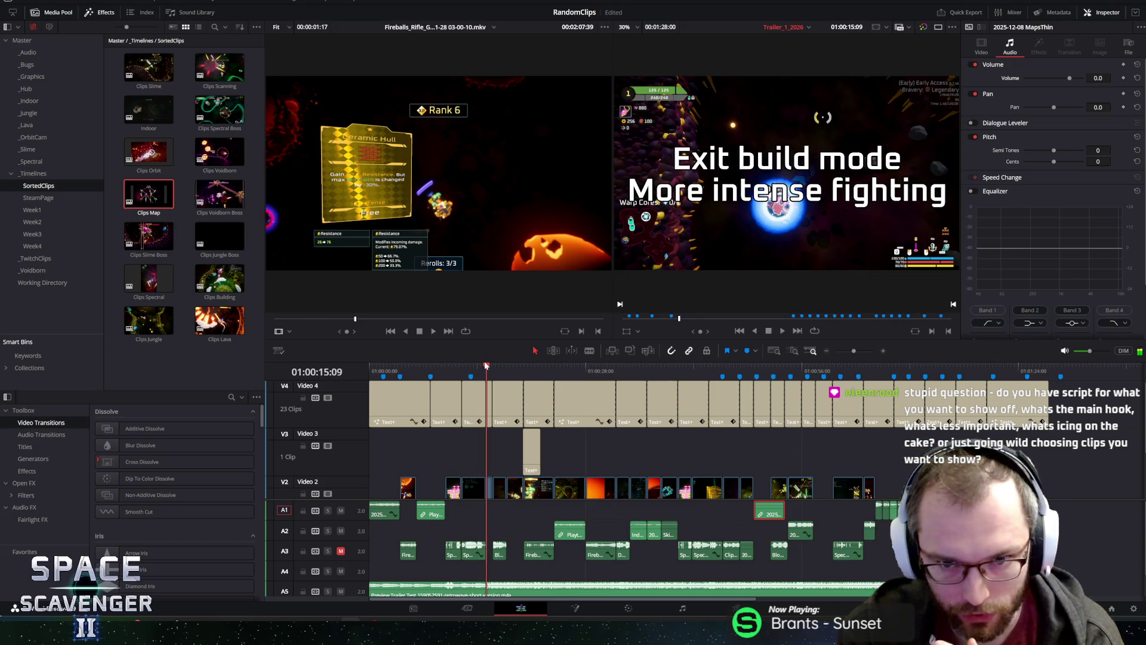
Play the trailer, check the Ship Construction and Intense Gameplay titles, then disable Video 4.
key(space)
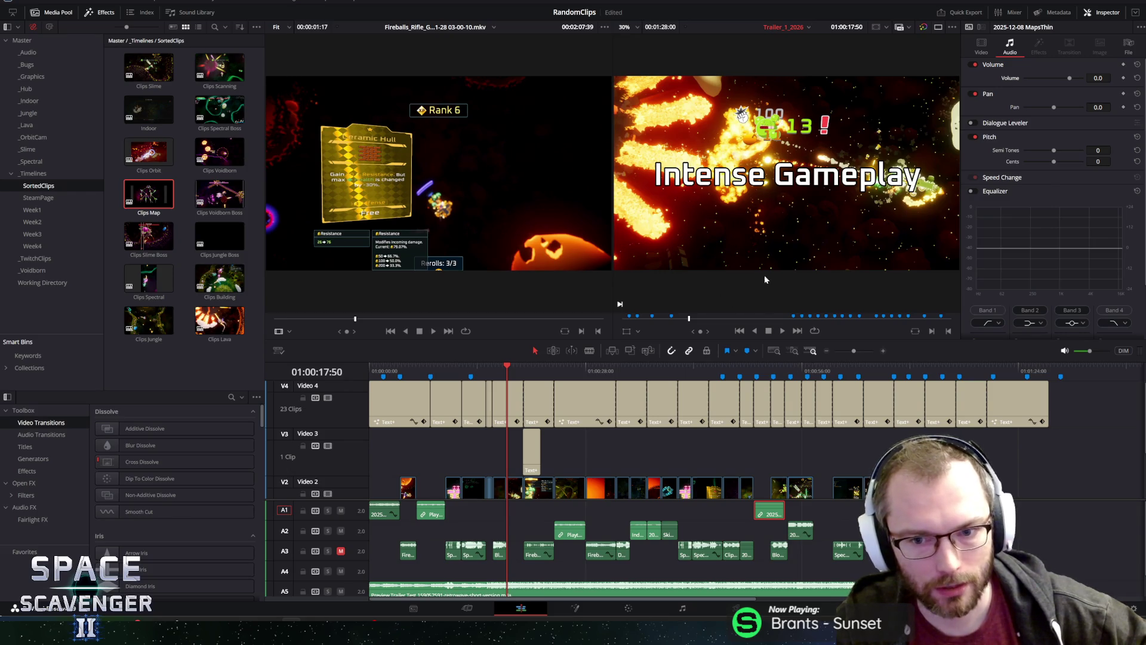
mouse_move(498, 368)
mouse_down()
mouse_move(550, 367)
mouse_move(538, 366)
mouse_up()
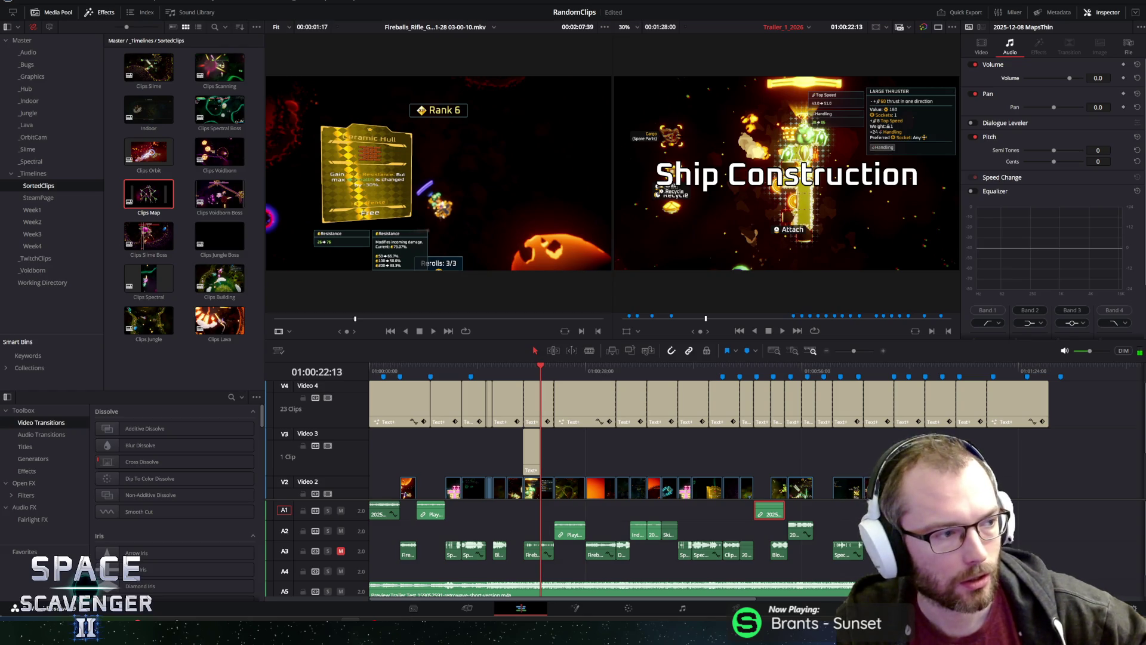
mouse_move(544, 366)
mouse_down()
mouse_move(510, 367)
mouse_move(563, 368)
mouse_up()
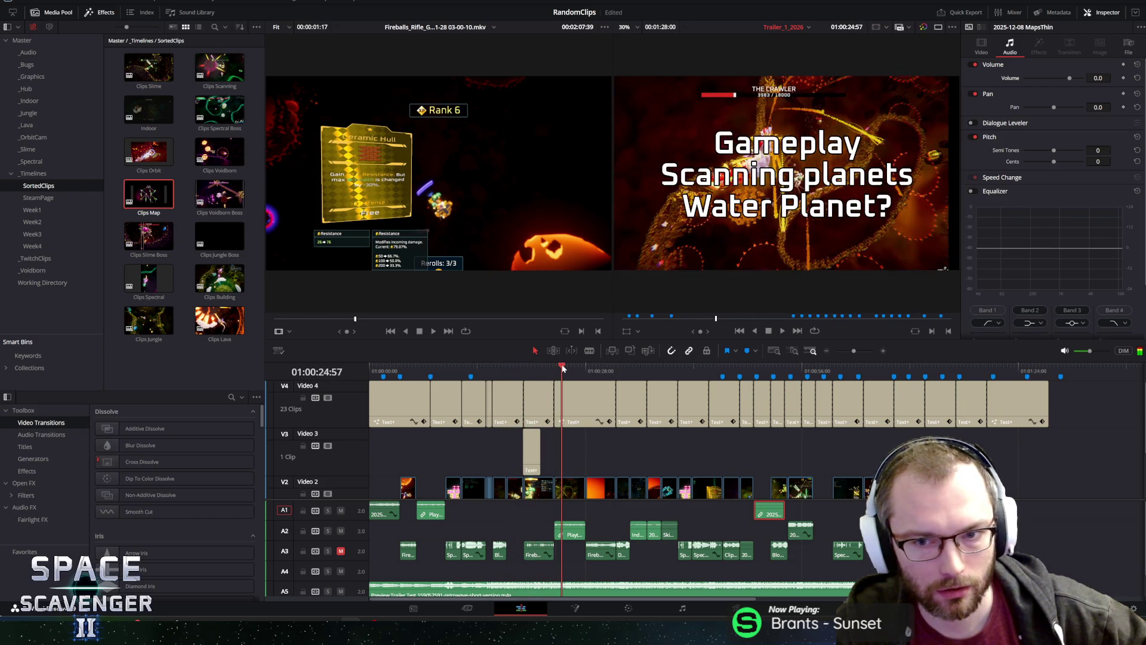
click(327, 398)
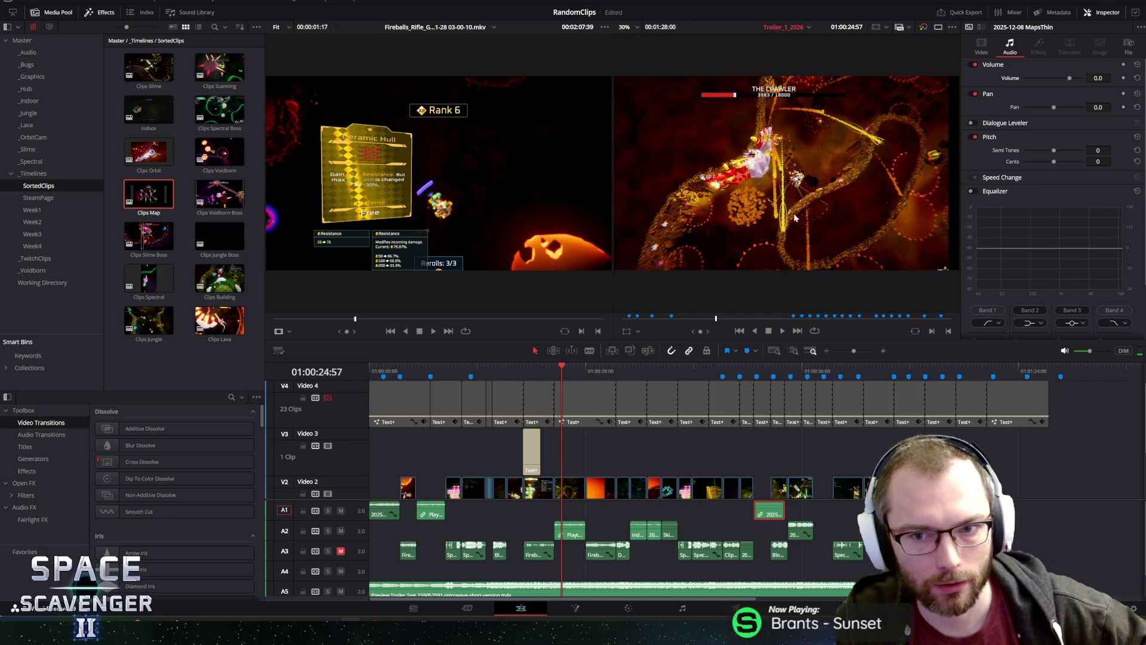
Review the trailer from Marker 20 at 01:00:07:57 and select the warp-tunnel clip on Video 2.
click(563, 370)
click(431, 373)
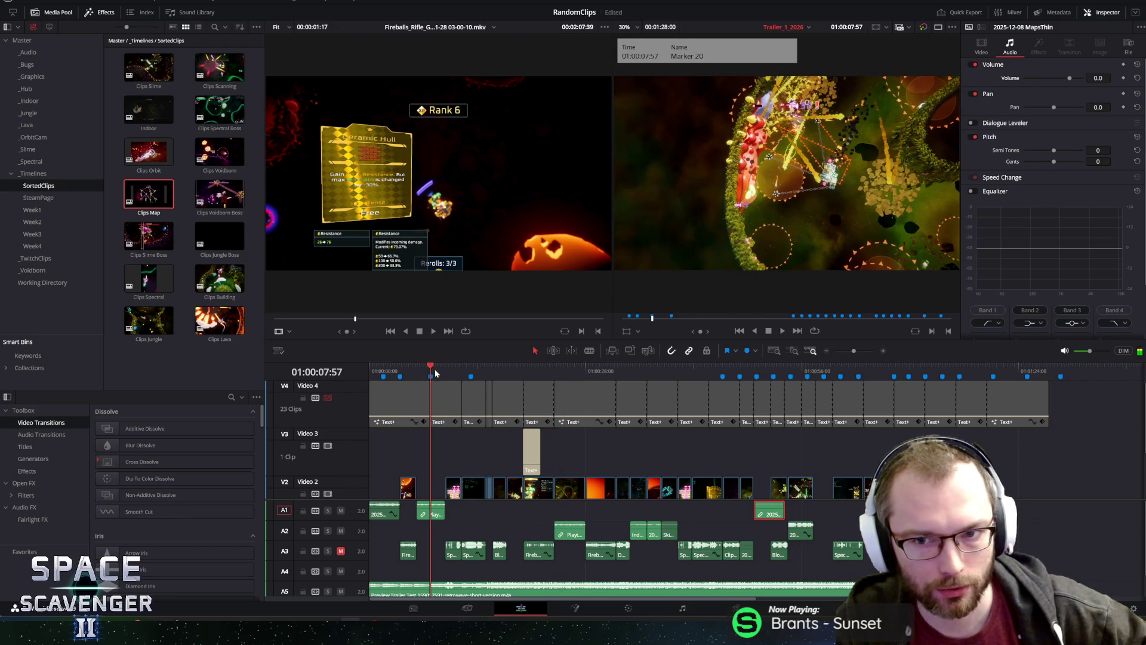
key(space)
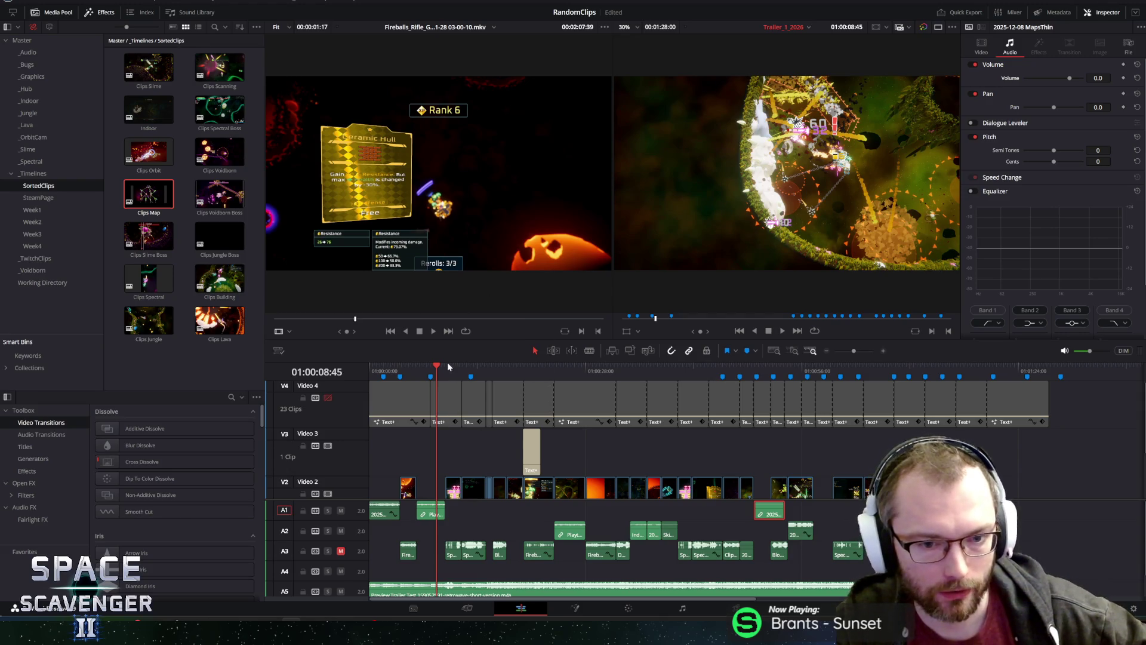
mouse_move(456, 370)
mouse_down()
mouse_move(434, 375)
mouse_move(488, 379)
mouse_up()
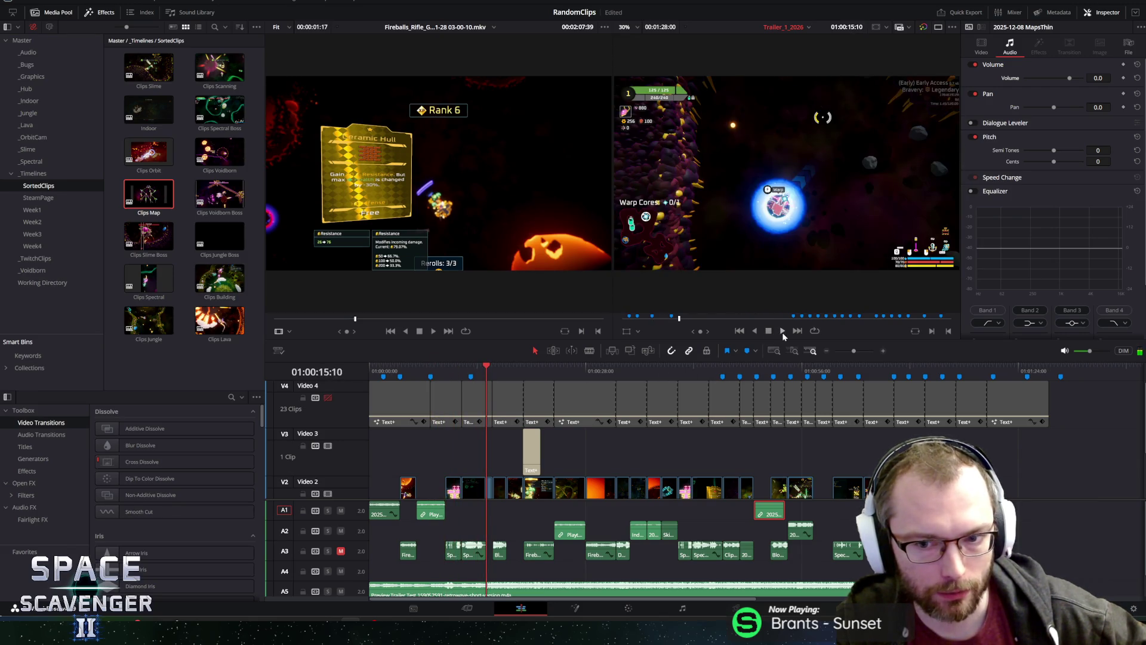
click(783, 332)
click(782, 332)
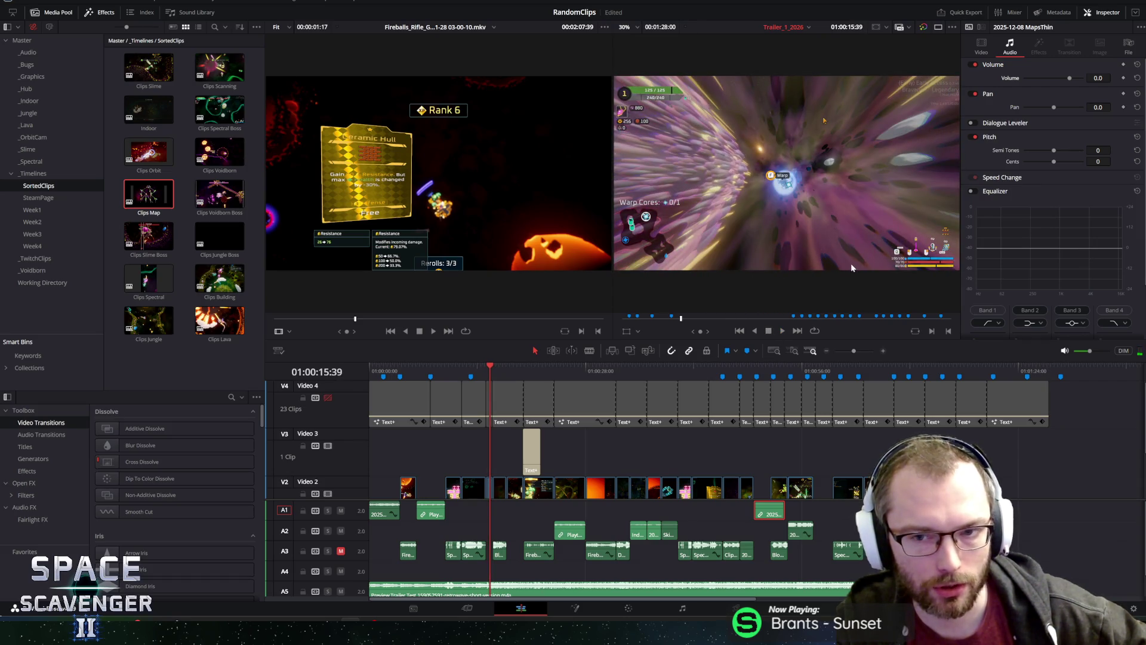
click(492, 367)
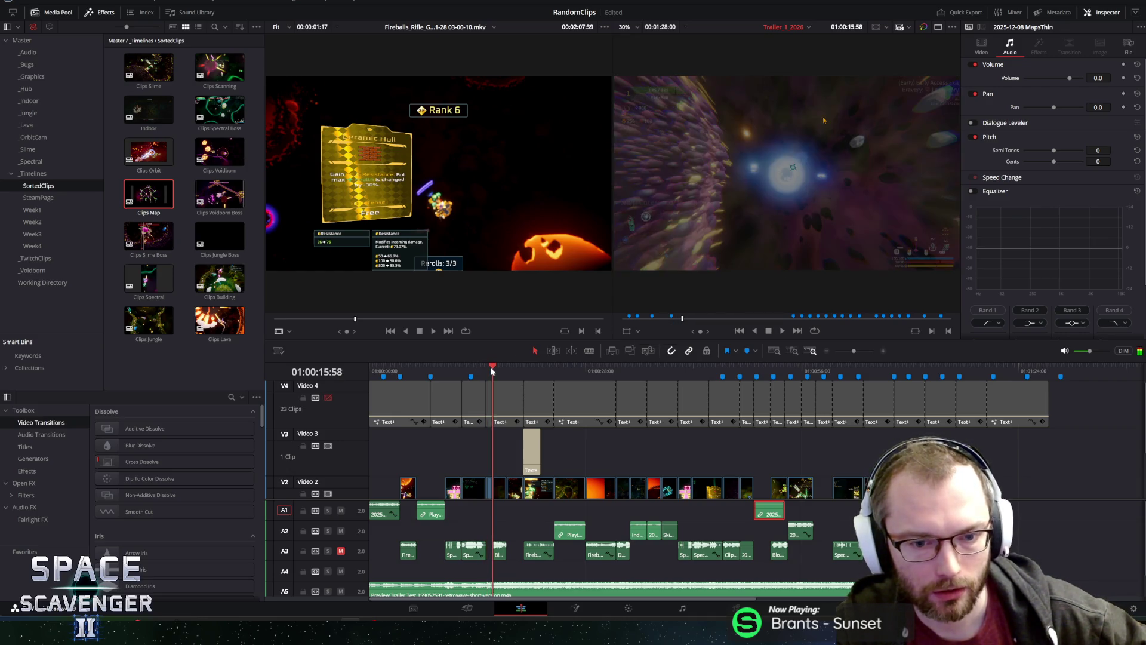
drag(700, 330, 709, 331)
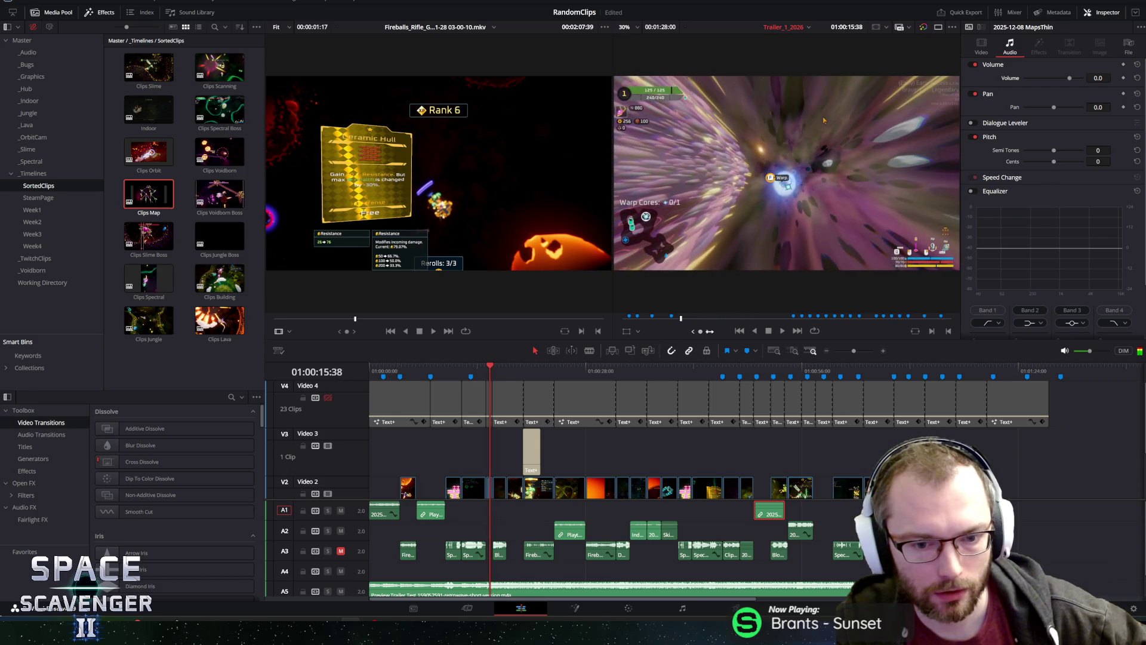
click(490, 495)
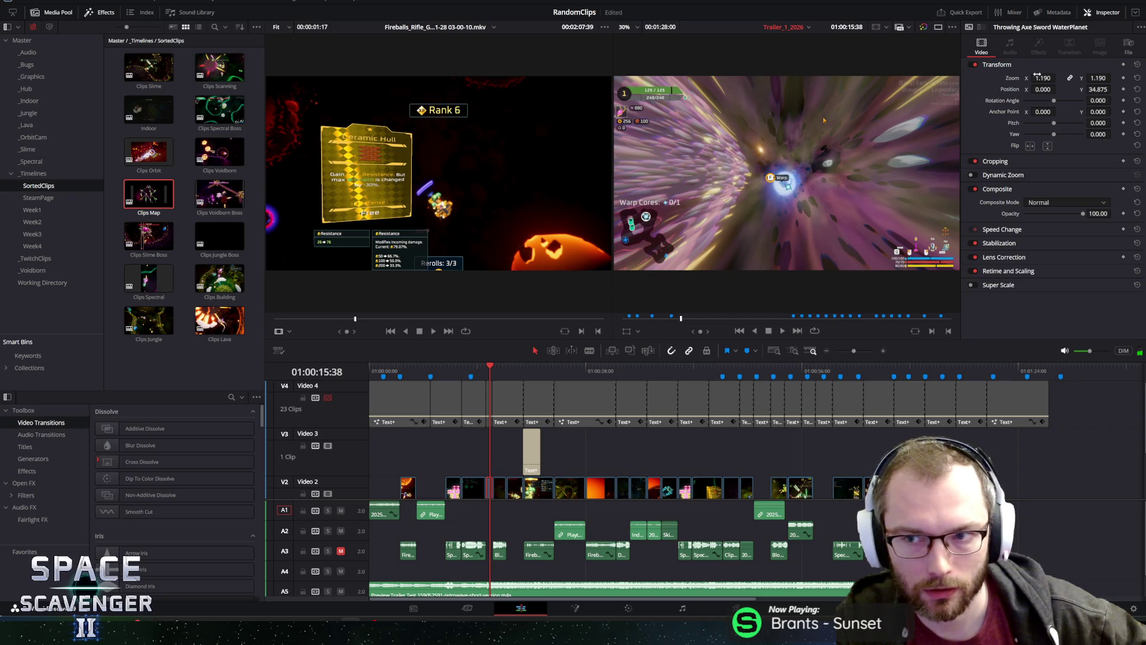
Zoom the warp-tunnel clip to 2.740 and play from about 13 s to the Customize your ship title.
mouse_move(1042, 77)
mouse_down()
mouse_move(857, 79)
mouse_move(836, 104)
mouse_move(869, 66)
mouse_up()
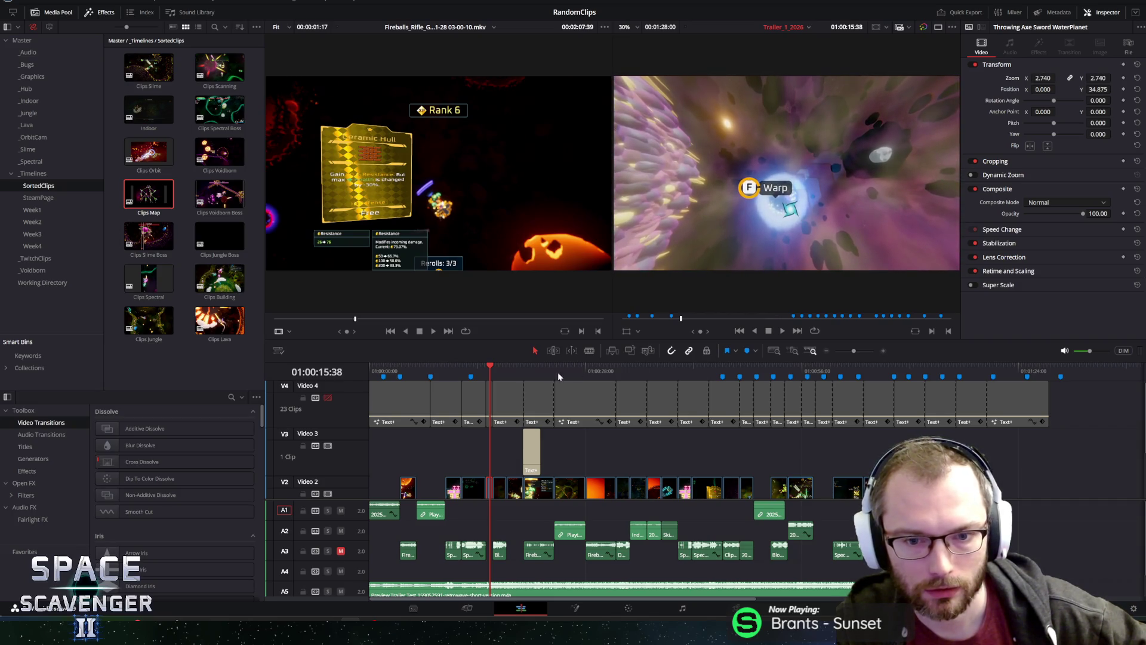
click(475, 367)
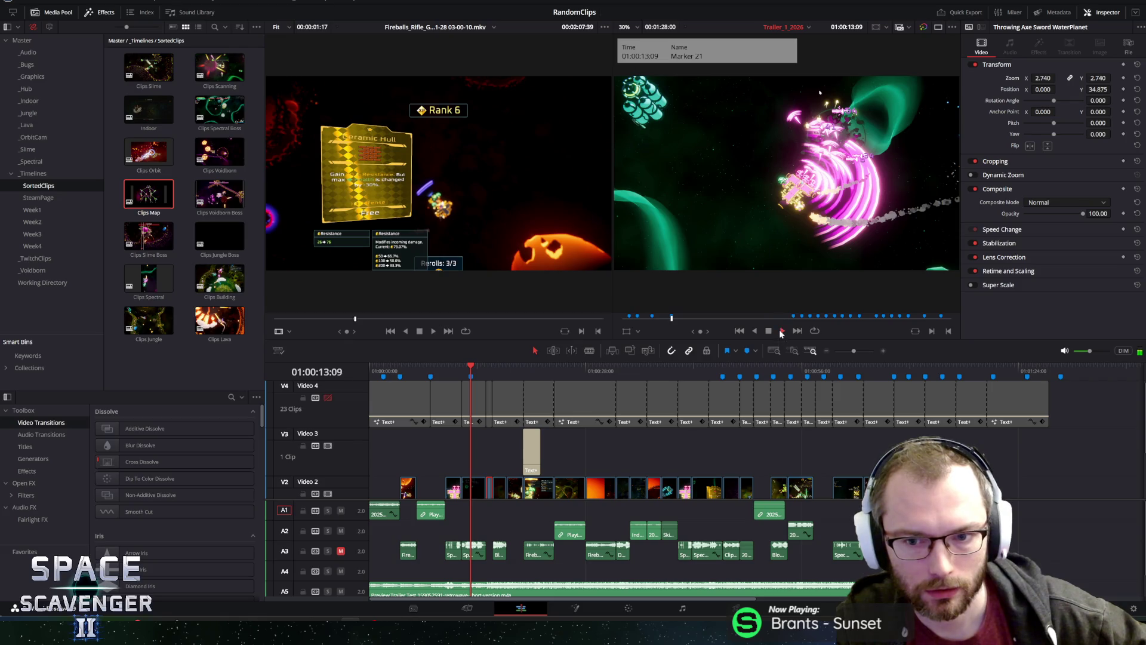
click(780, 330)
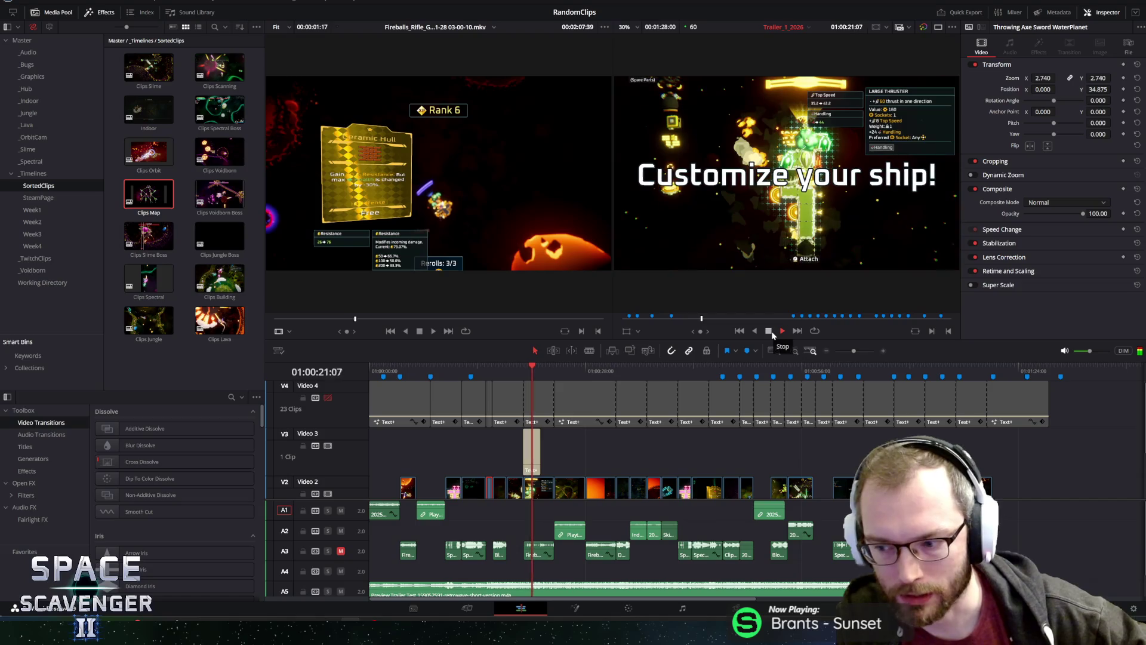
click(769, 332)
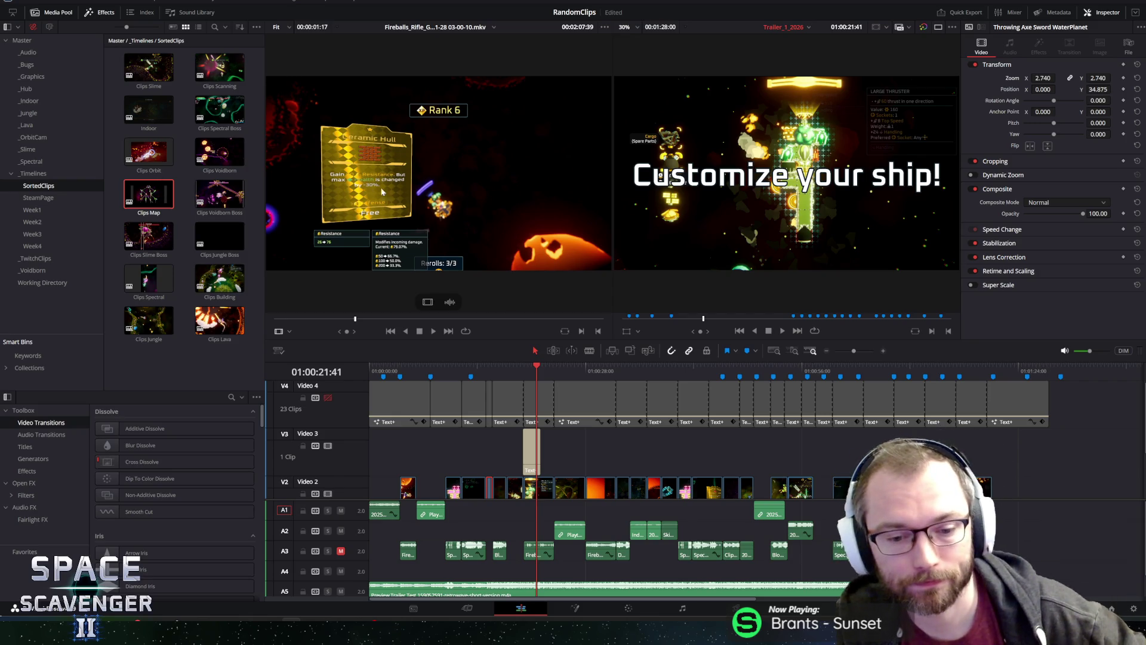
click(567, 370)
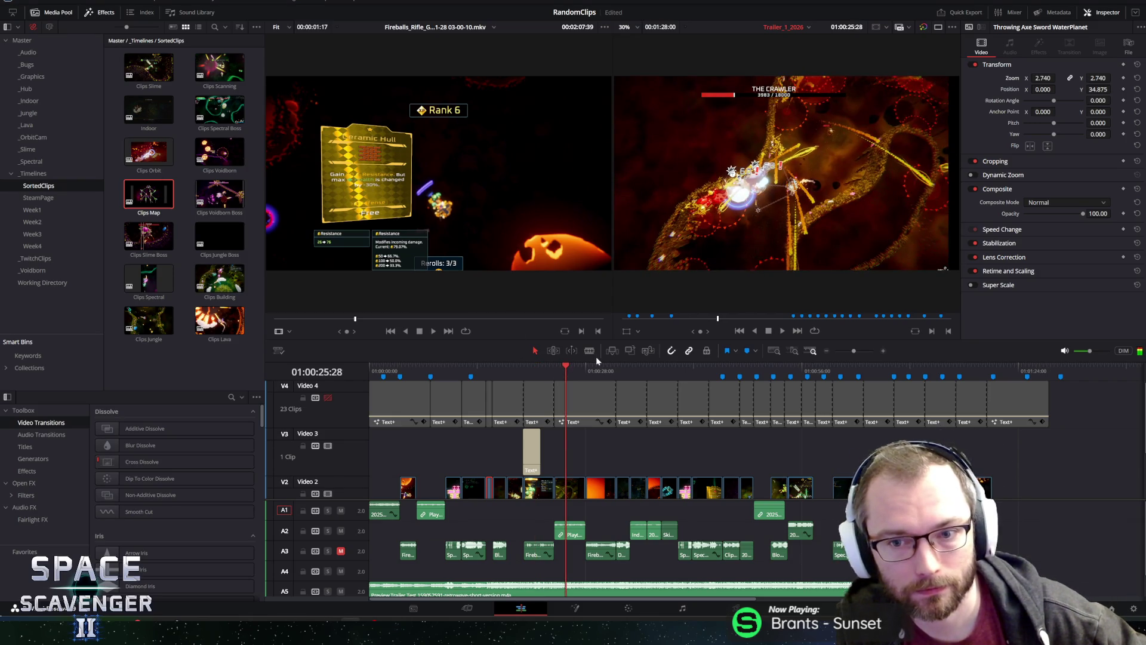
click(597, 368)
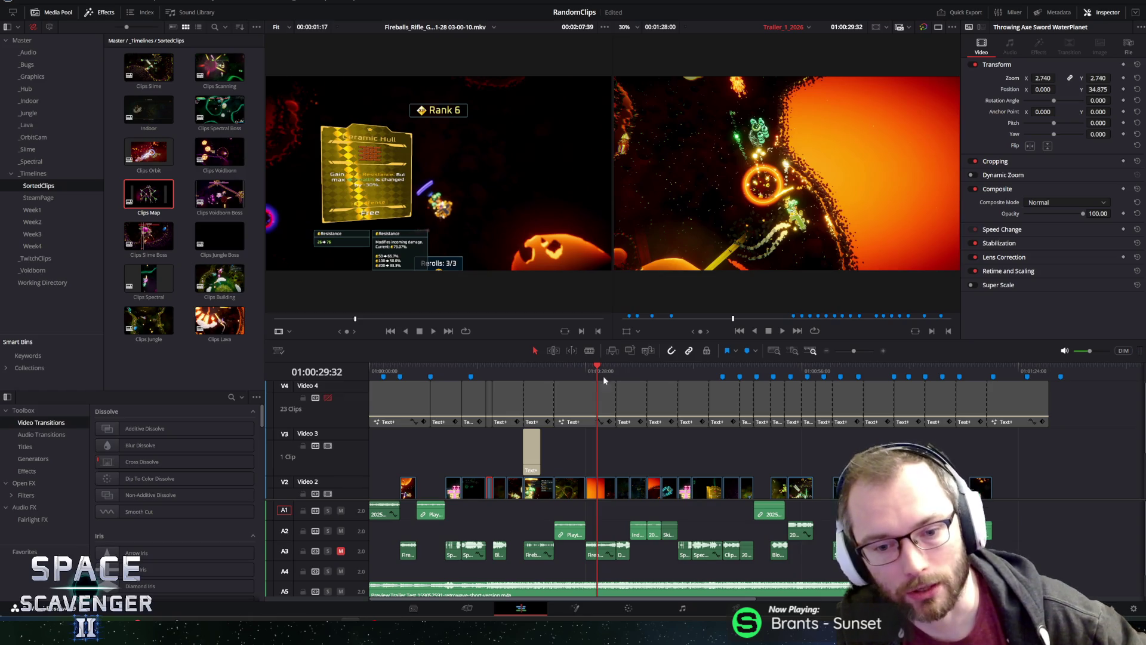
mouse_move(615, 370)
mouse_down()
mouse_move(640, 381)
mouse_move(623, 384)
mouse_up()
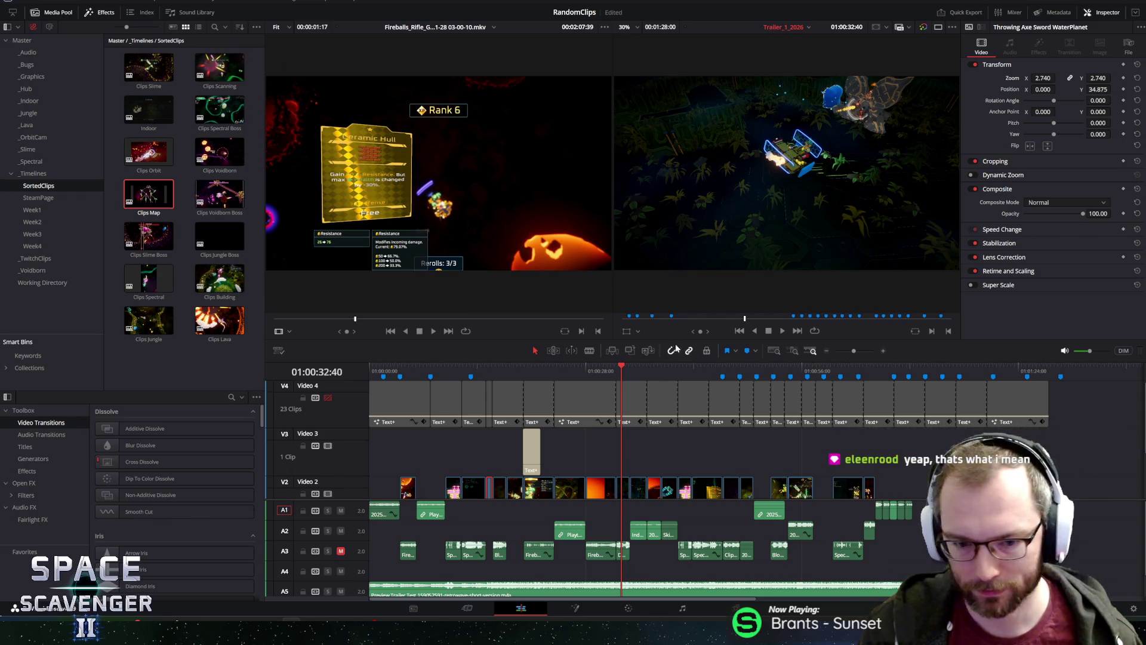
click(625, 367)
key(space)
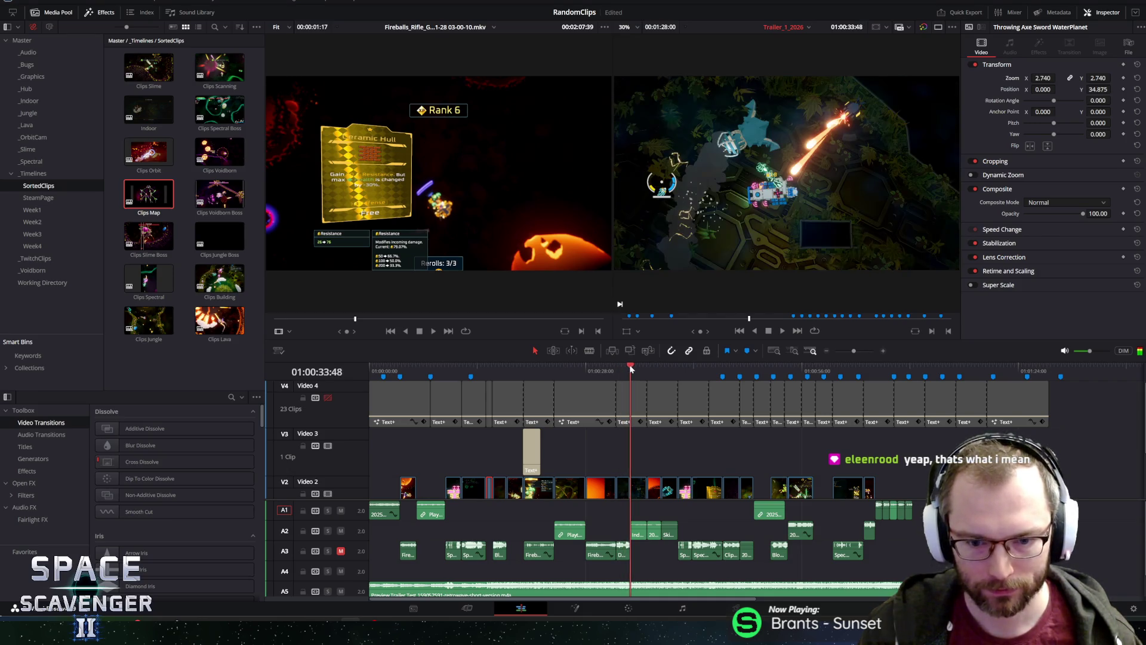
click(637, 367)
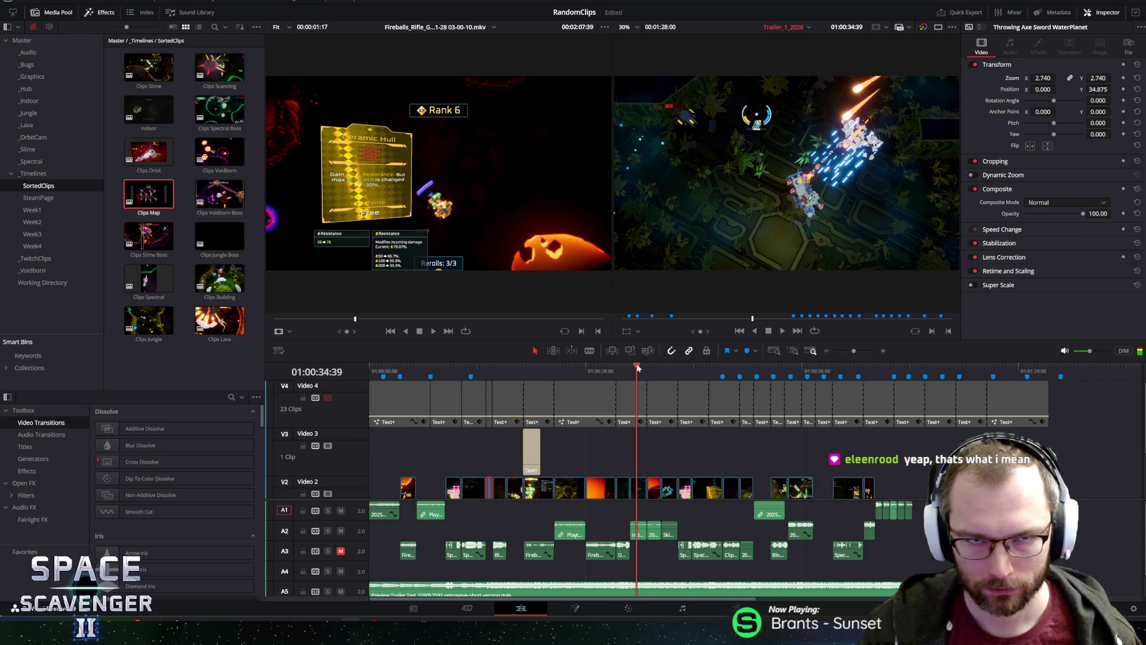
drag(637, 367, 655, 372)
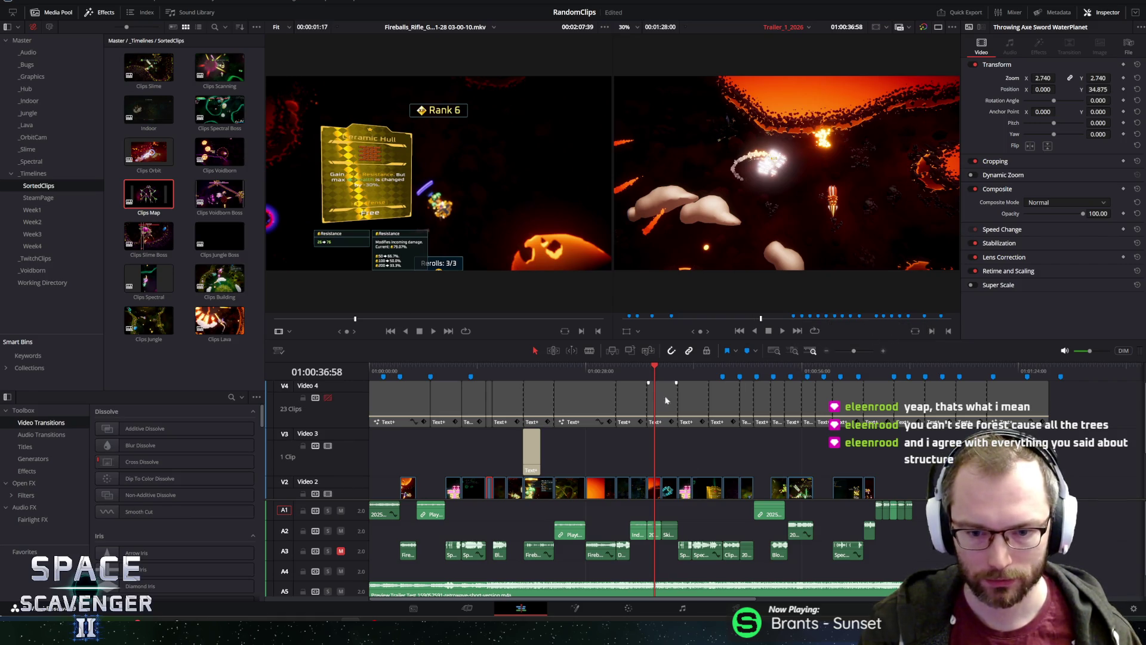
click(669, 368)
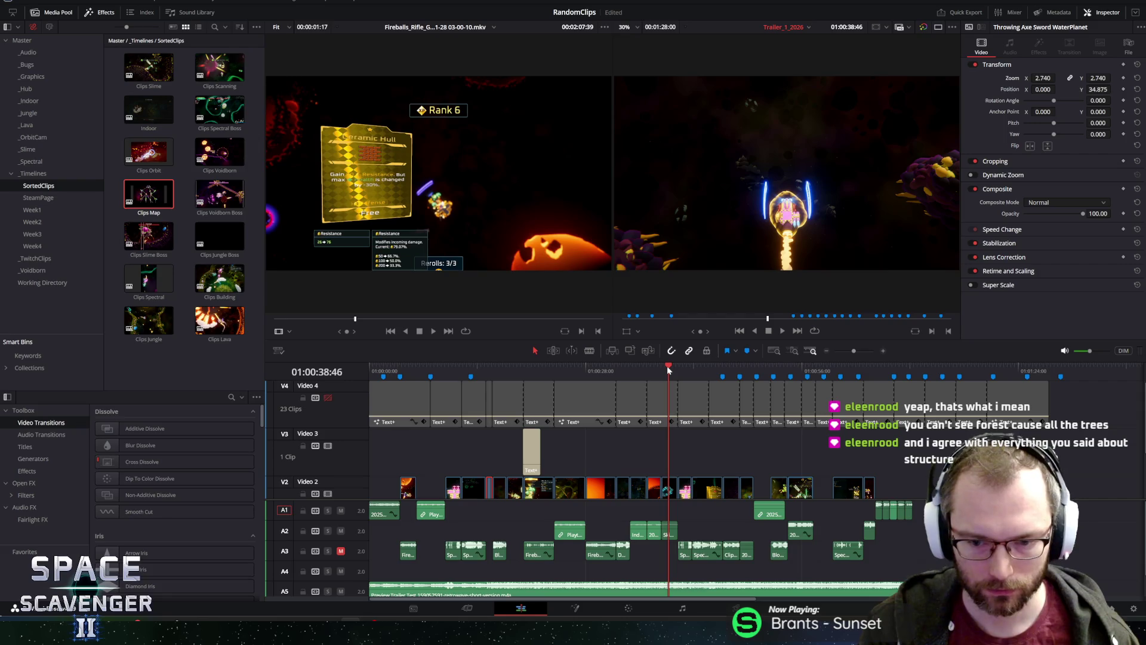
scroll(563, 448, down, 3)
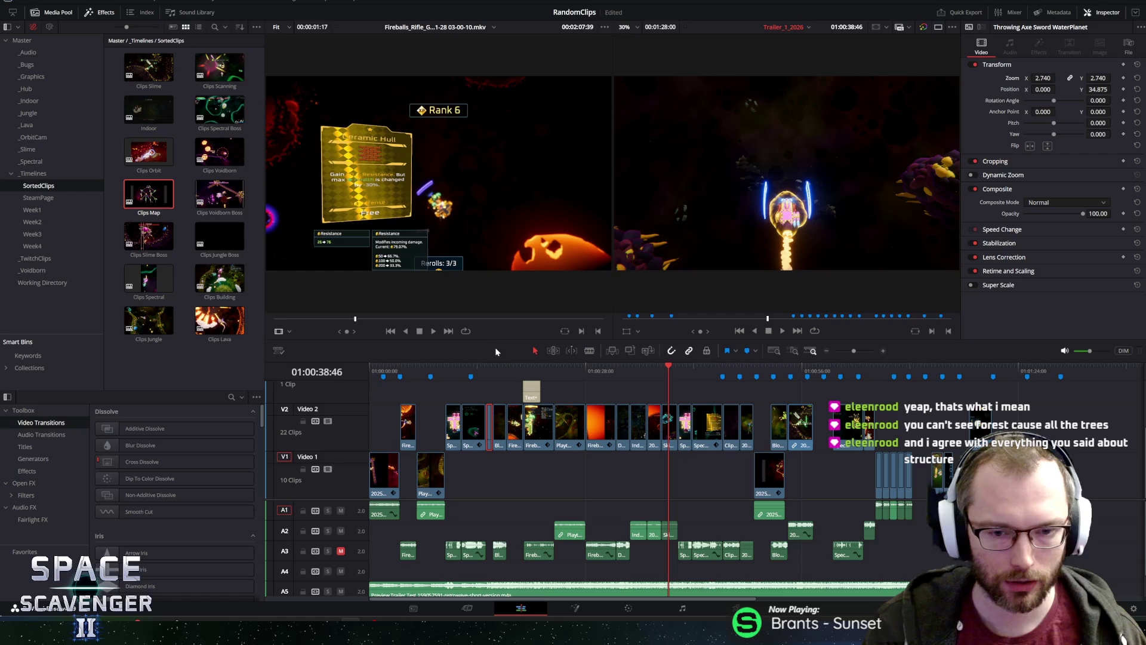
Raise the viewer/timeline divider so tracks Video 3 through A6 are visible.
drag(500, 361, 499, 298)
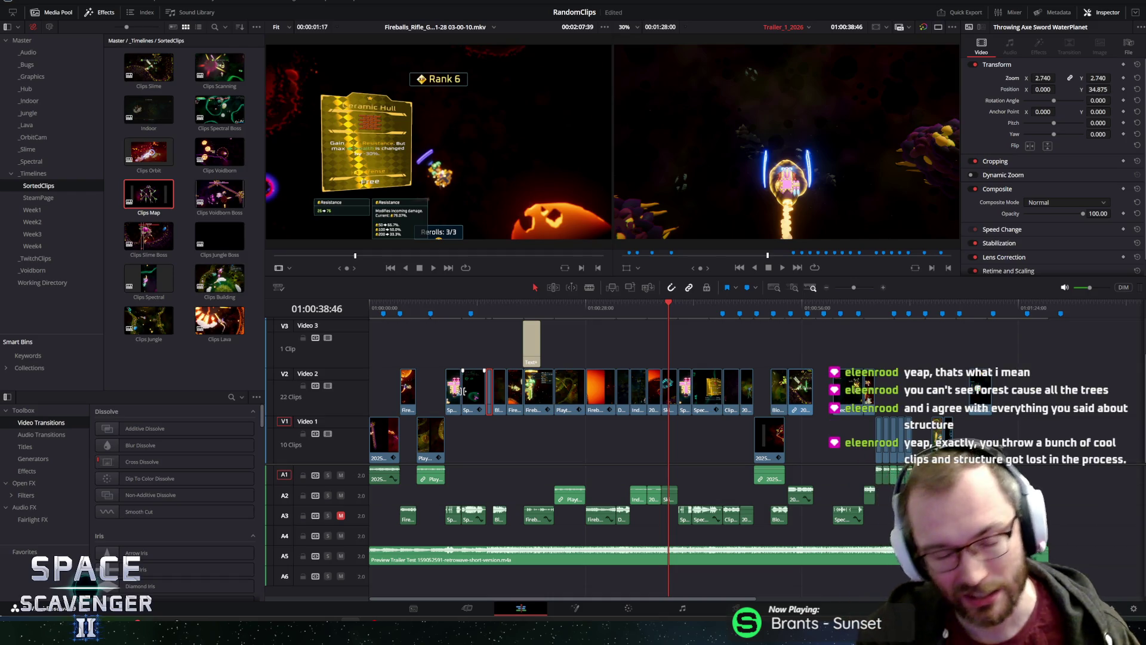
Rubber-band select all the clips on Video 2.
mouse_move(385, 344)
mouse_down()
mouse_move(603, 412)
mouse_move(1037, 403)
mouse_move(740, 448)
mouse_move(715, 440)
mouse_up()
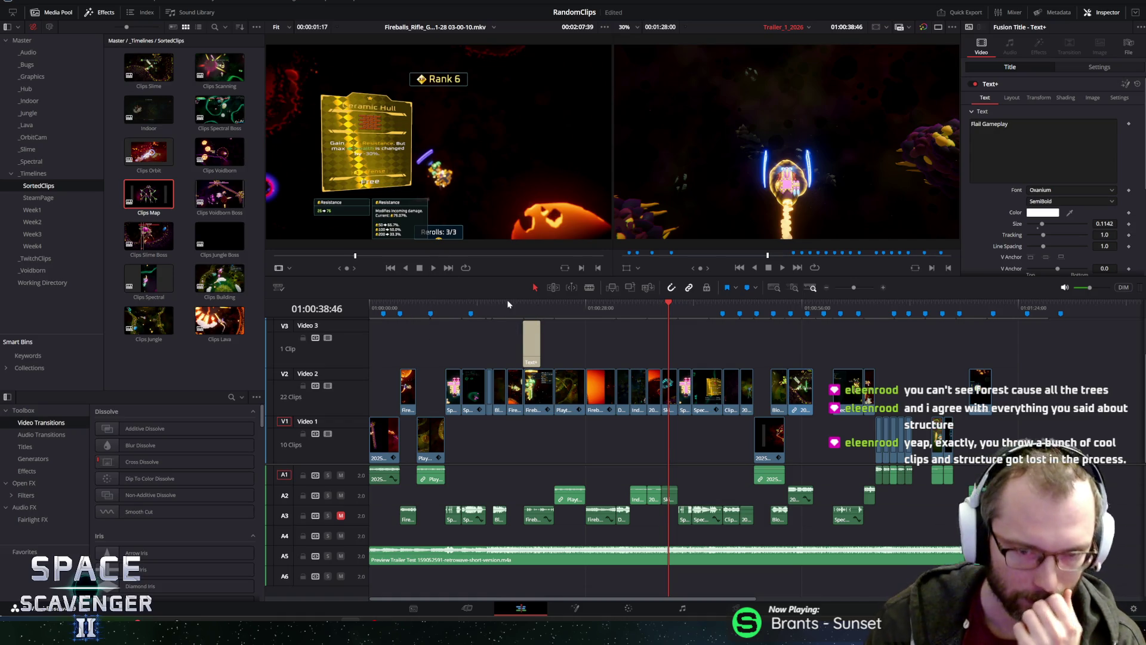
Return the playhead to 01:00:00:00 and save the RandomClips project.
drag(508, 305, 288, 306)
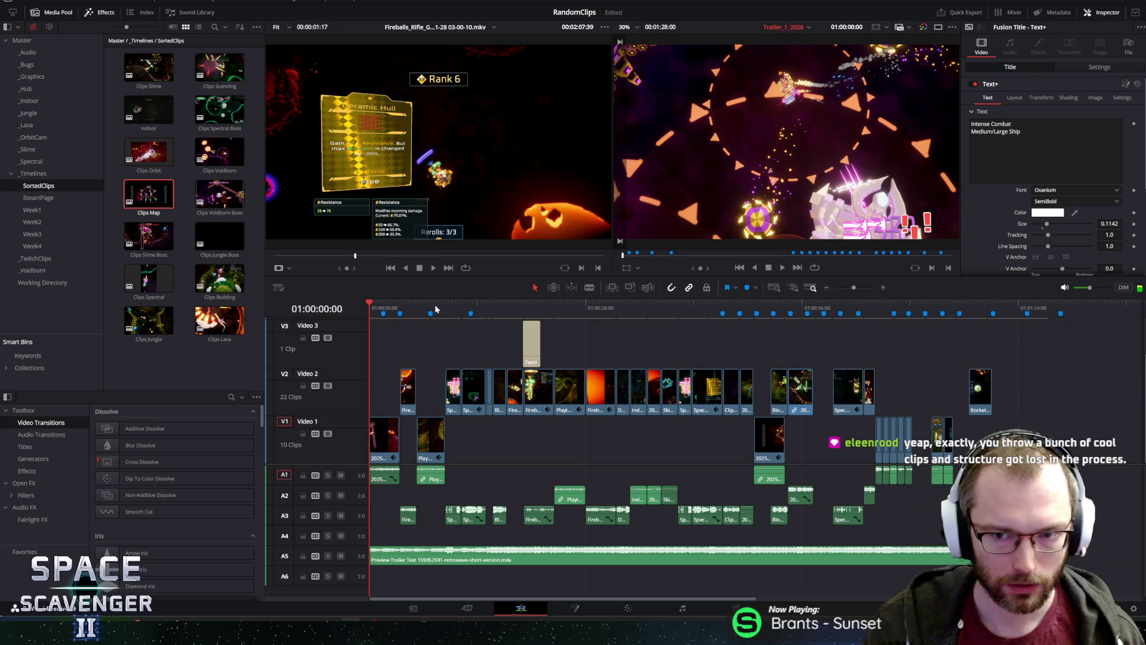
key(ctrl+s)
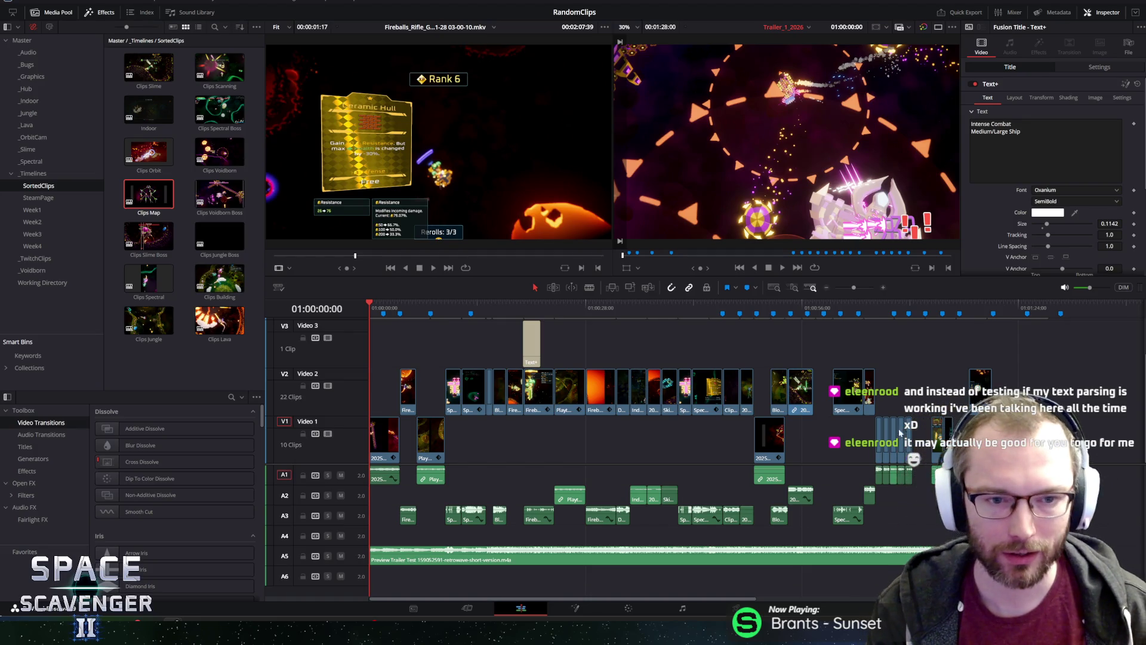
Make the viewers slightly taller, select the A5 trailer music clip, and scrub the opening seconds.
drag(491, 276, 506, 310)
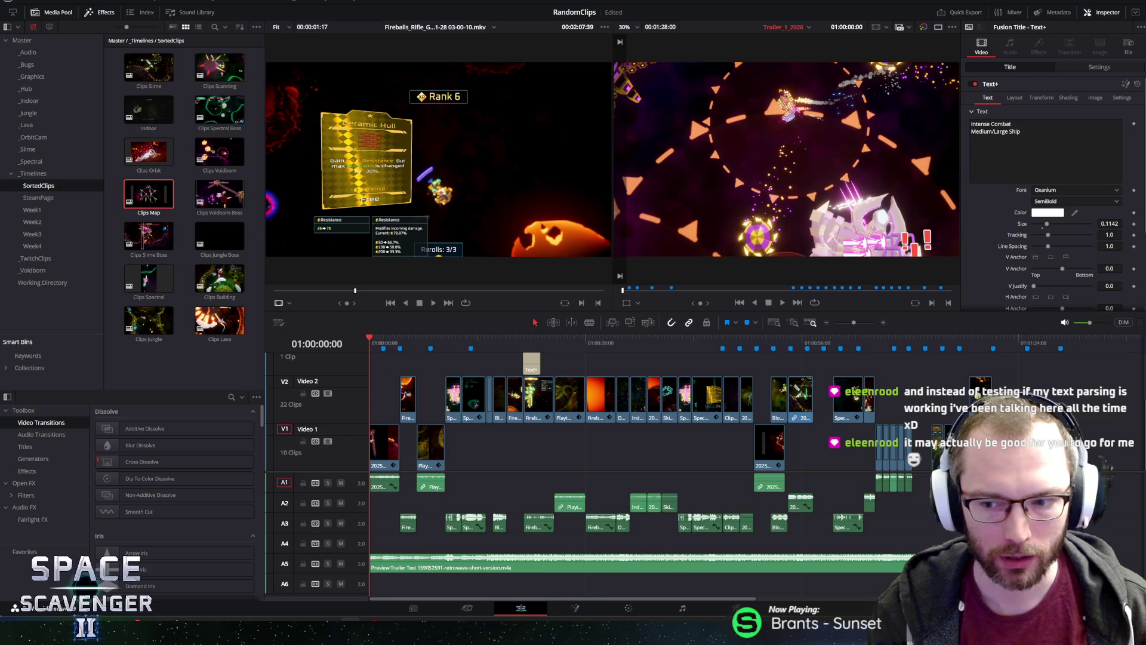
scroll(597, 465, up, 1)
scroll(597, 466, up, 1)
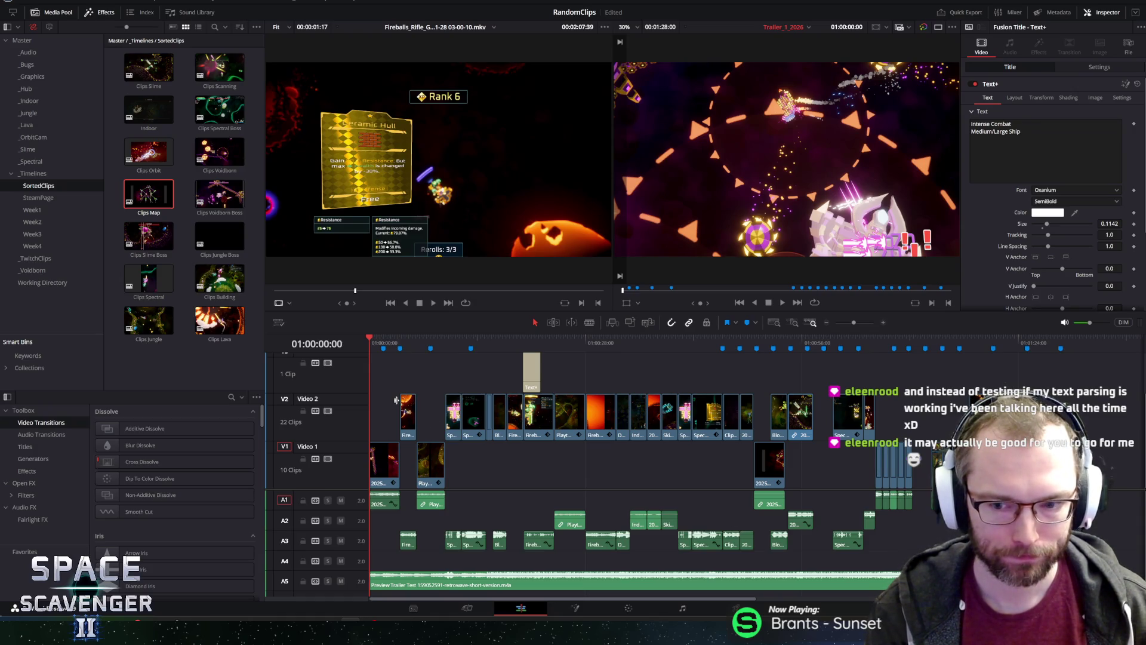
click(633, 580)
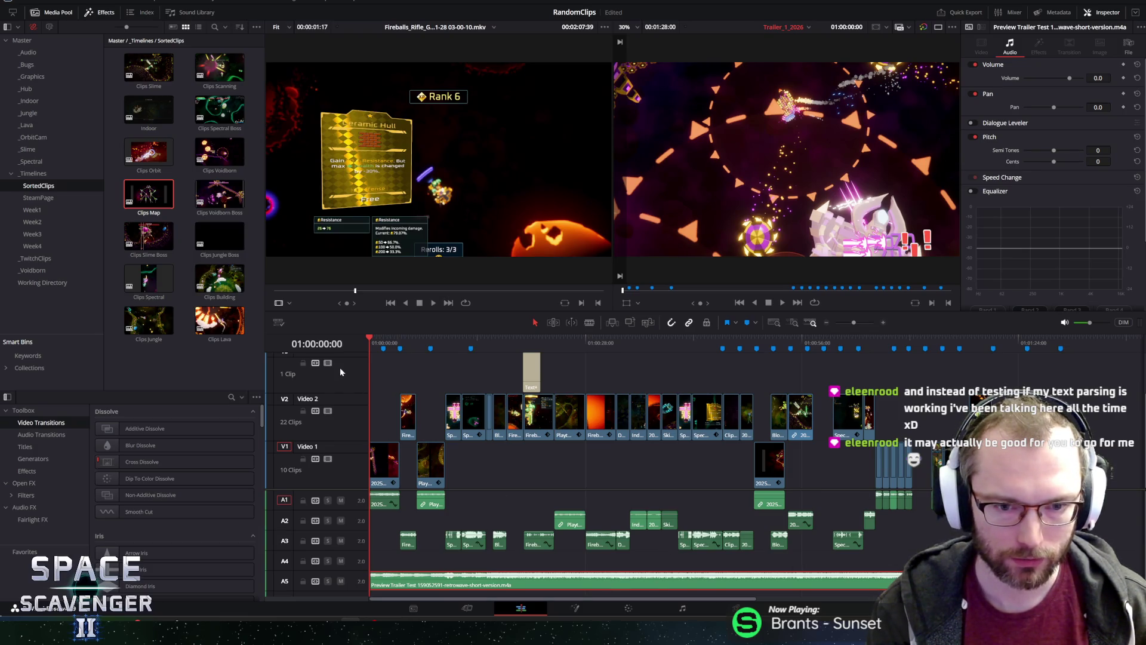
mouse_move(383, 339)
mouse_down()
mouse_move(398, 338)
mouse_move(370, 337)
mouse_up()
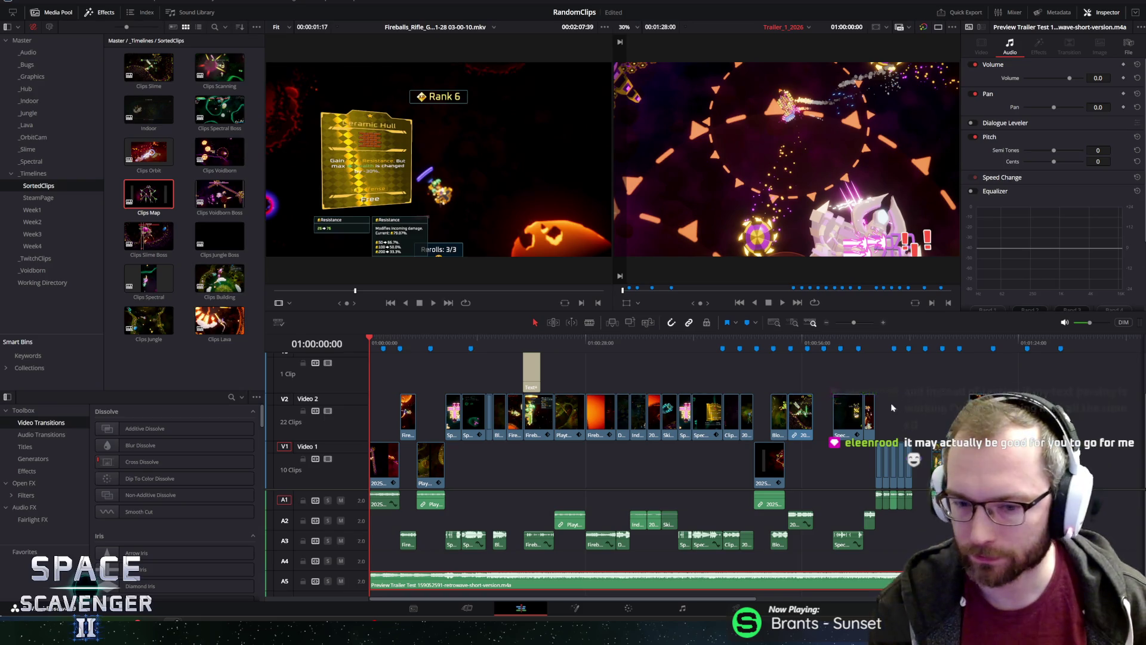
Park the playhead near the start and raise the divider about 20 px to reveal Video 3 and A6.
click(369, 339)
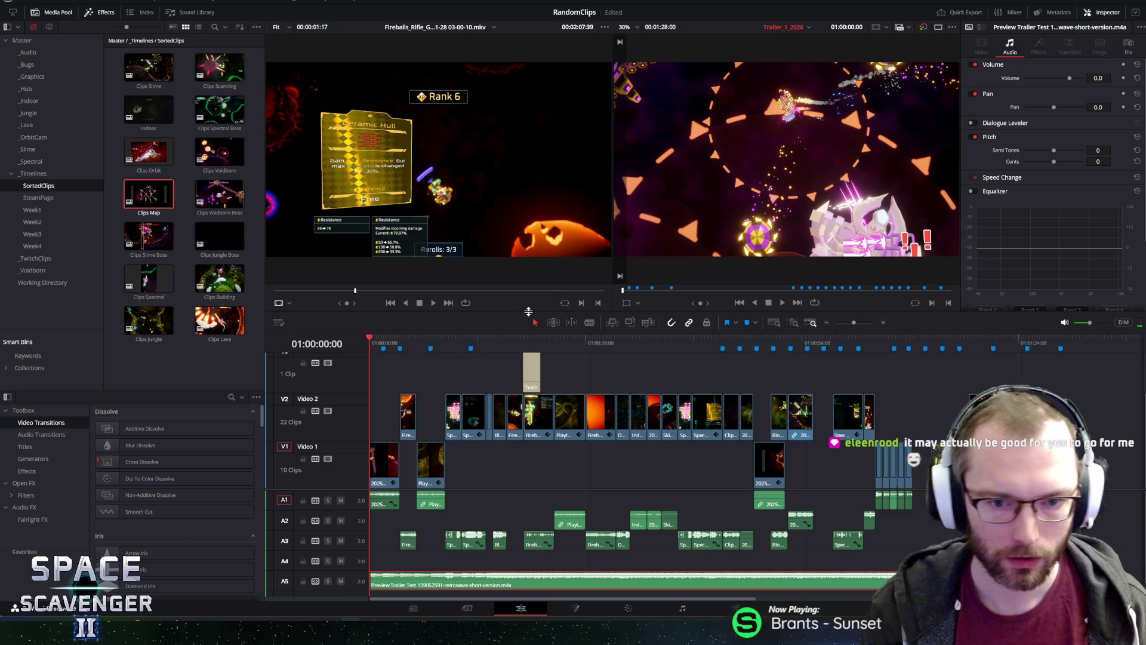
drag(528, 311, 530, 299)
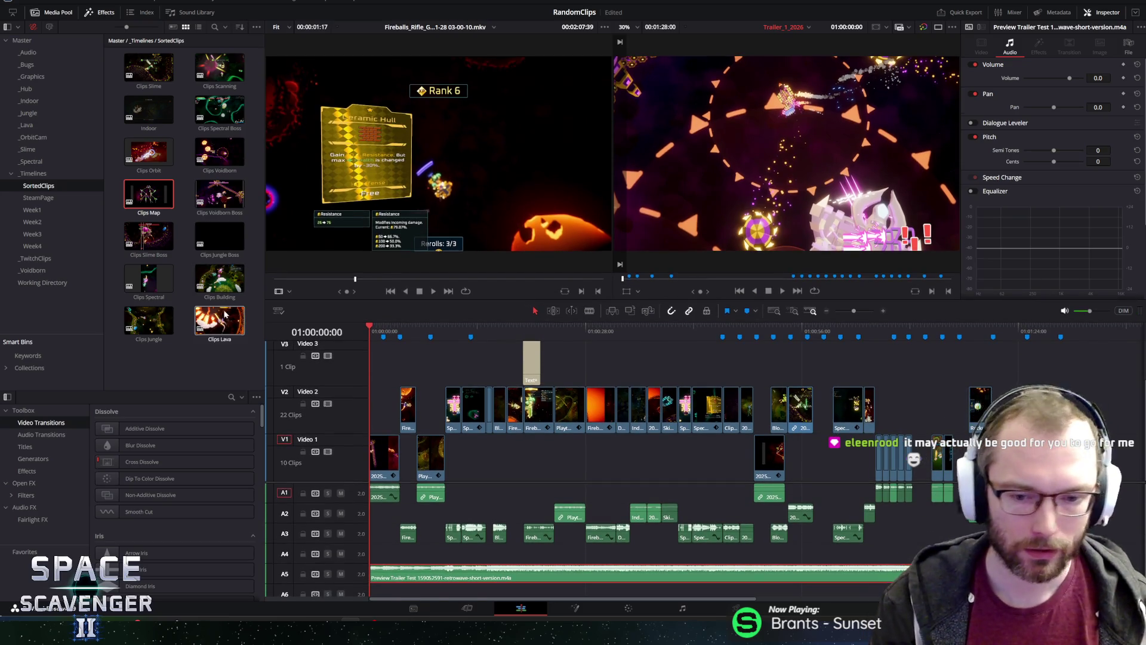